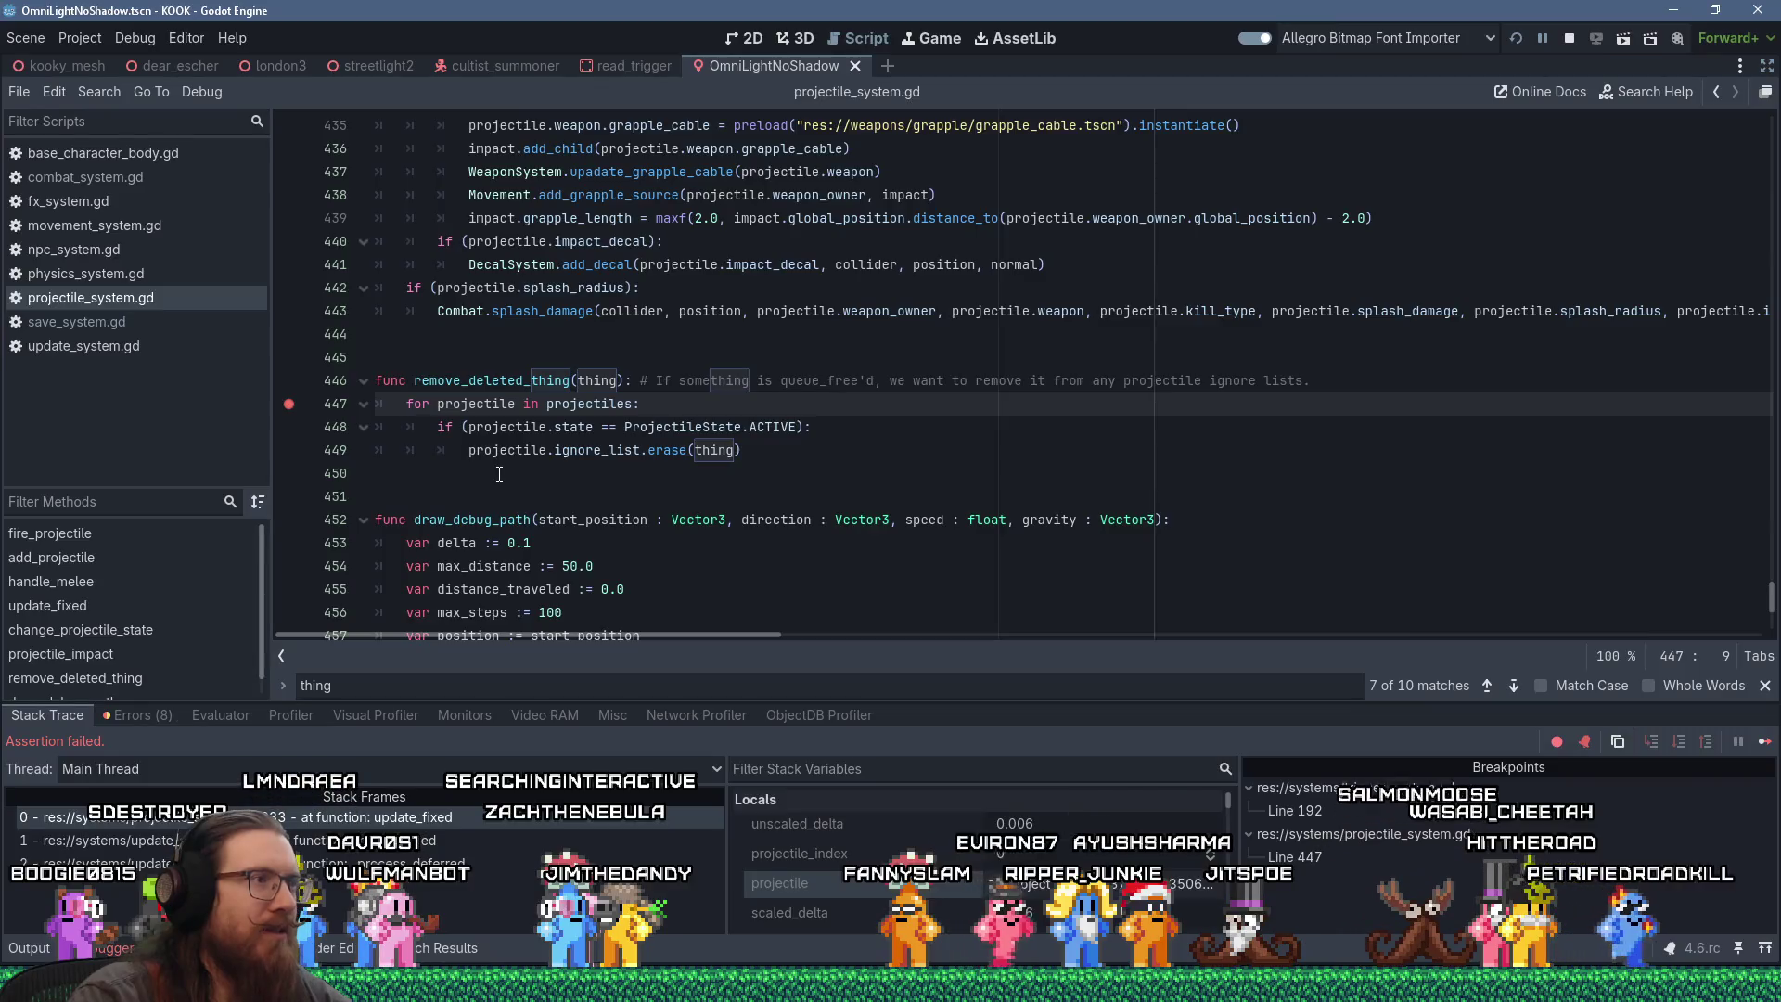
# Step: Move the breakpoint from line 447 to the erase call on line 449, then view update_system.gd's process_fixed caller
pyautogui.click(289, 404)
pyautogui.click(288, 450)
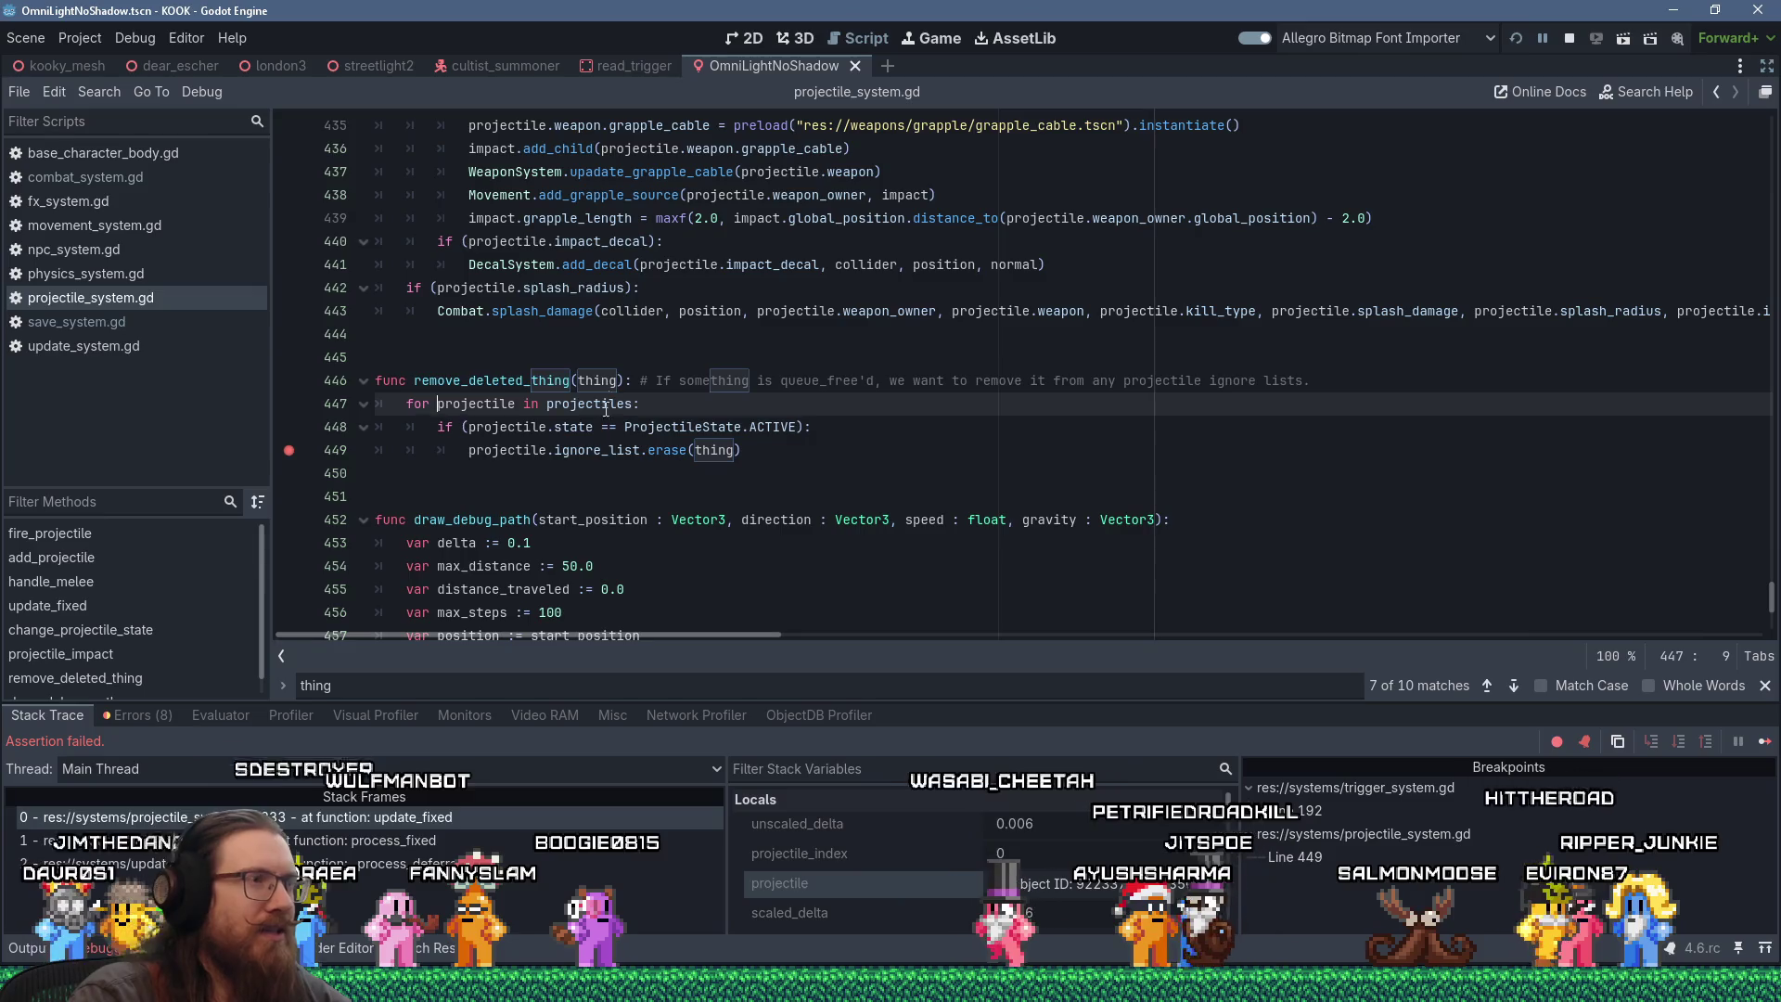
pyautogui.click(488, 841)
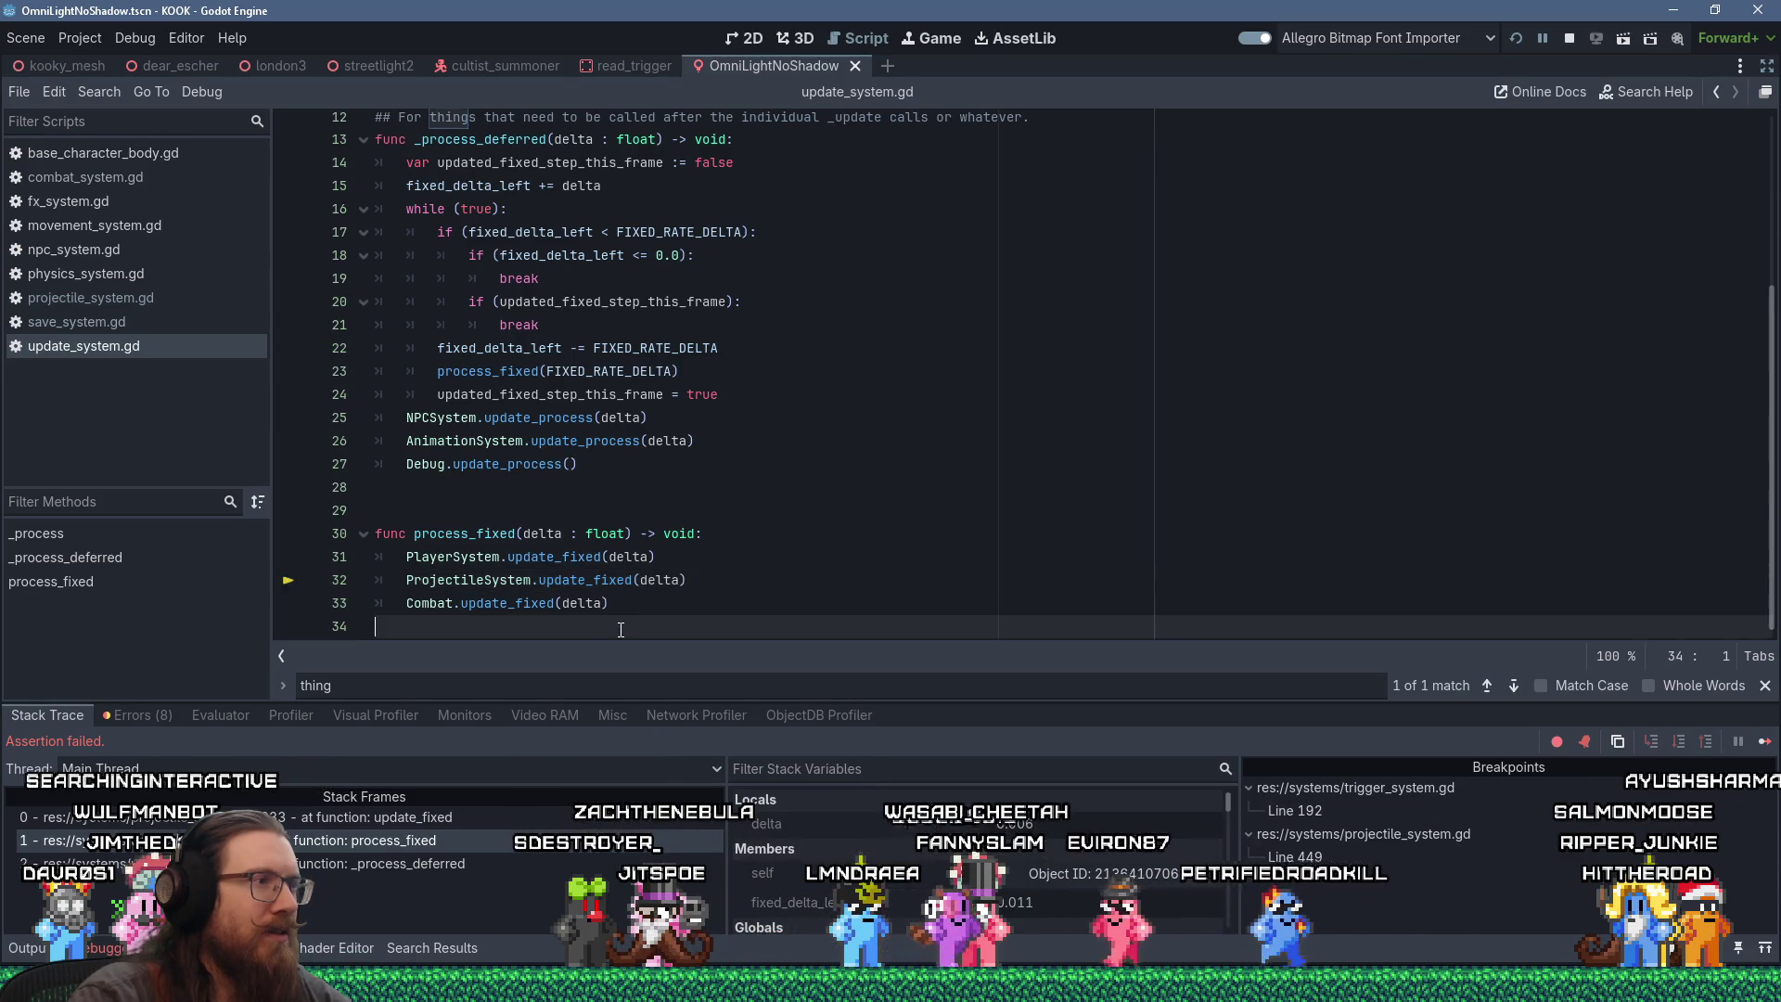
# Step: Inspect update_fixed's occurrences in update_system.gd, then resume the game until the line 233 assert fails
pyautogui.click(614, 631)
pyautogui.doubleClick(462, 605)
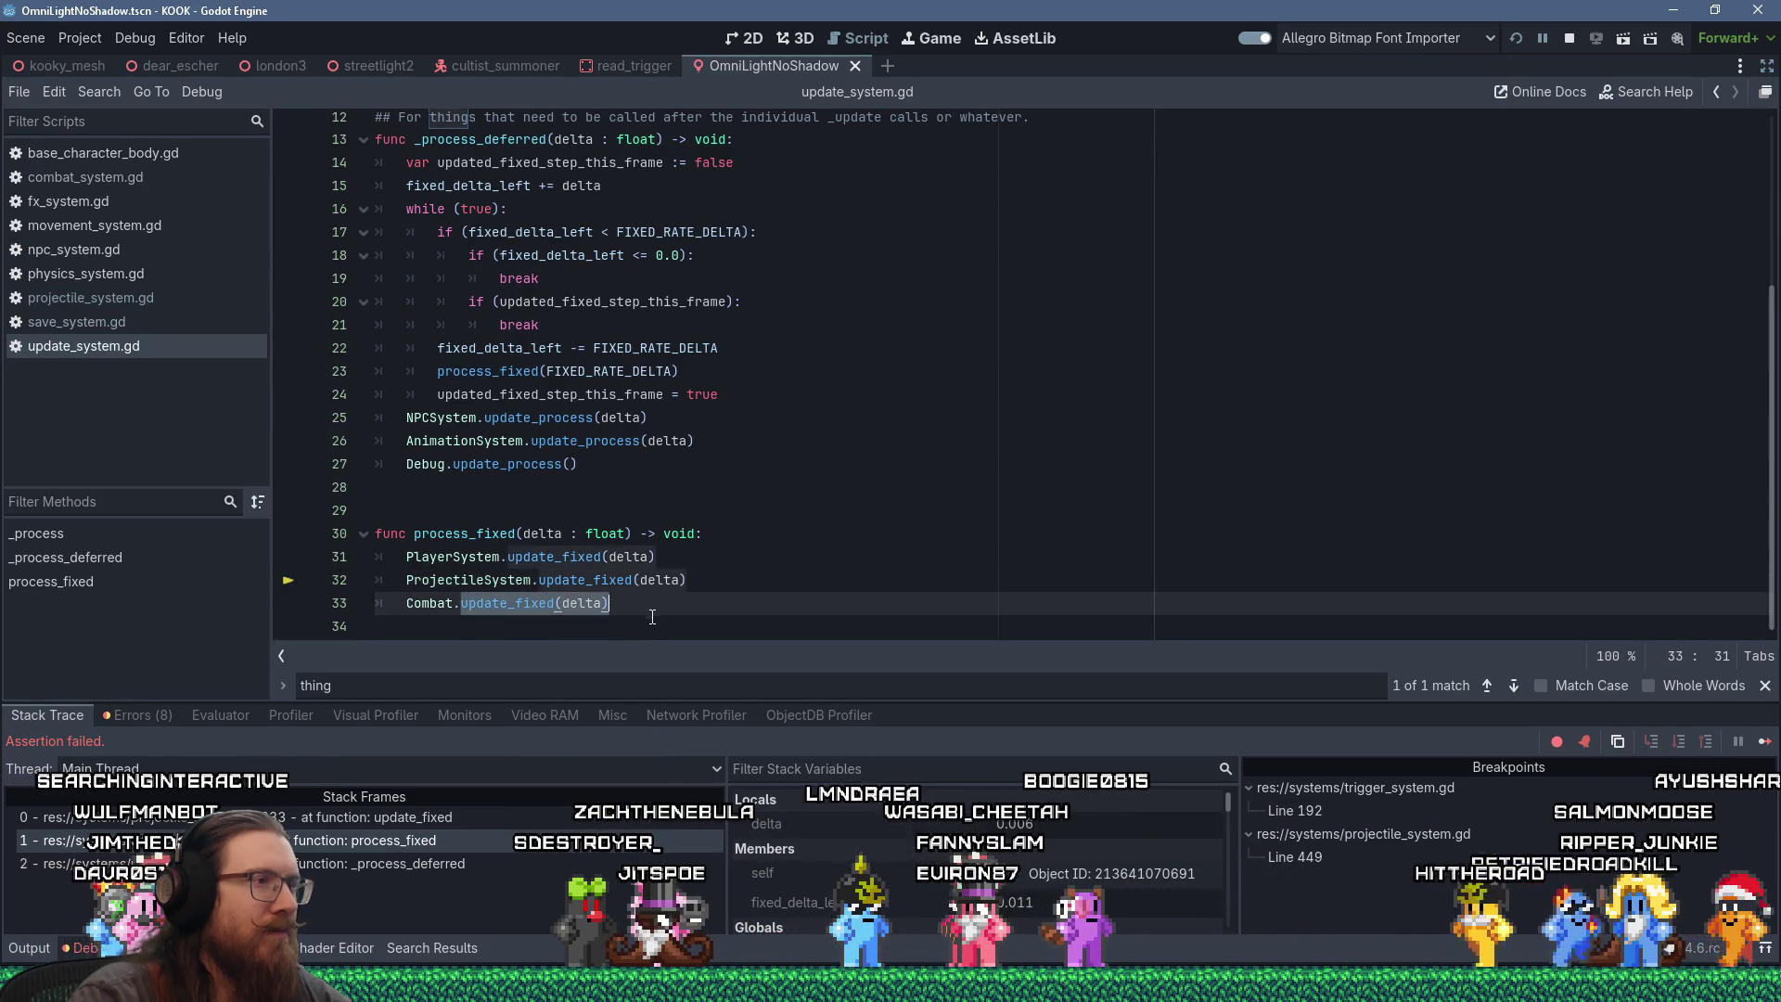
pyautogui.click(617, 632)
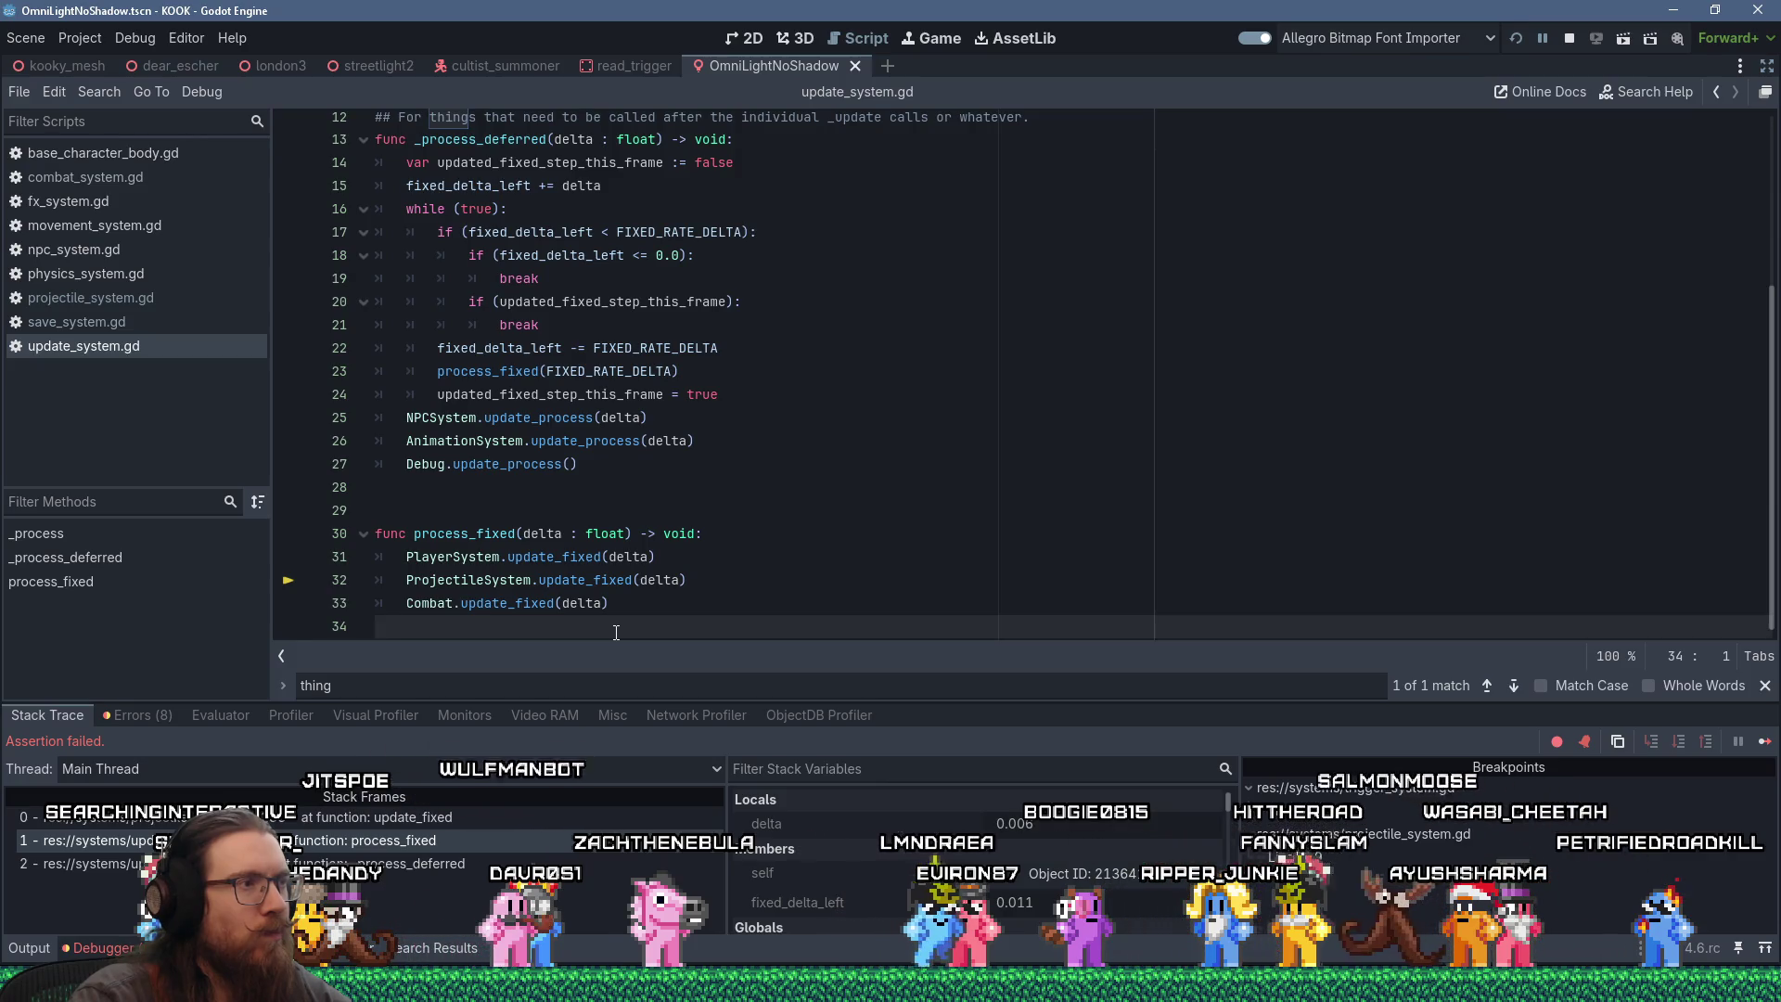
pyautogui.scroll(1, 704, 494)
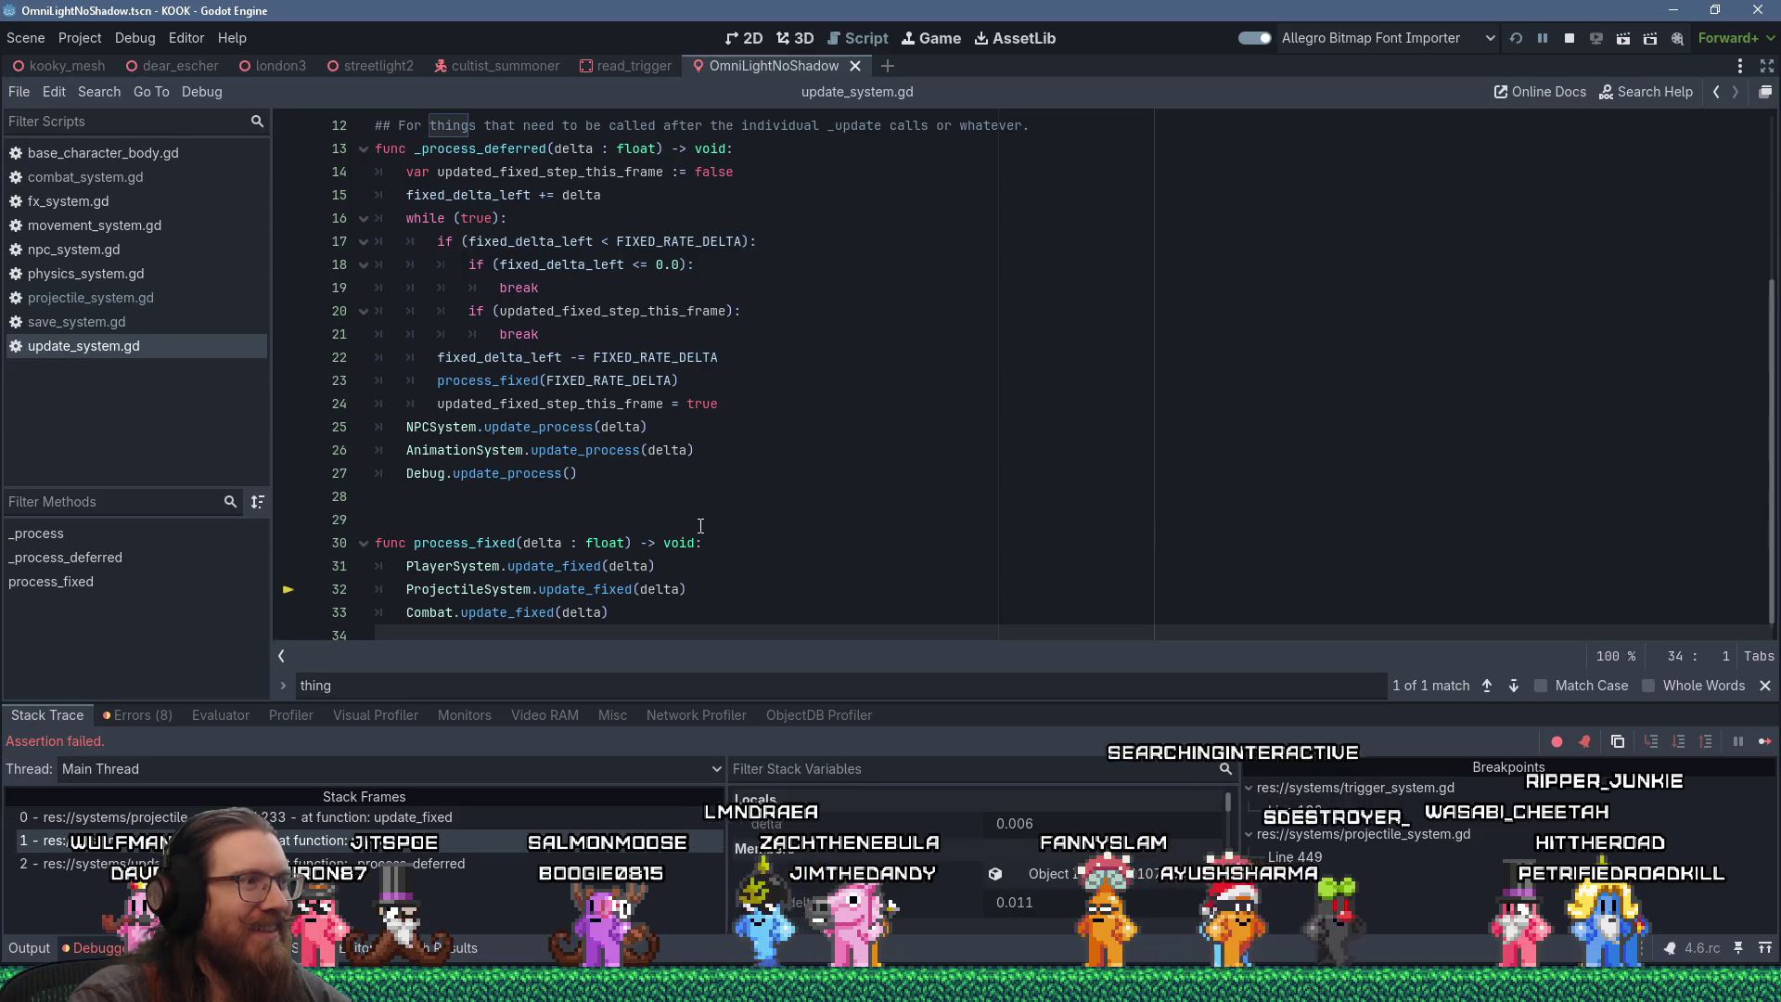
pyautogui.click(1770, 743)
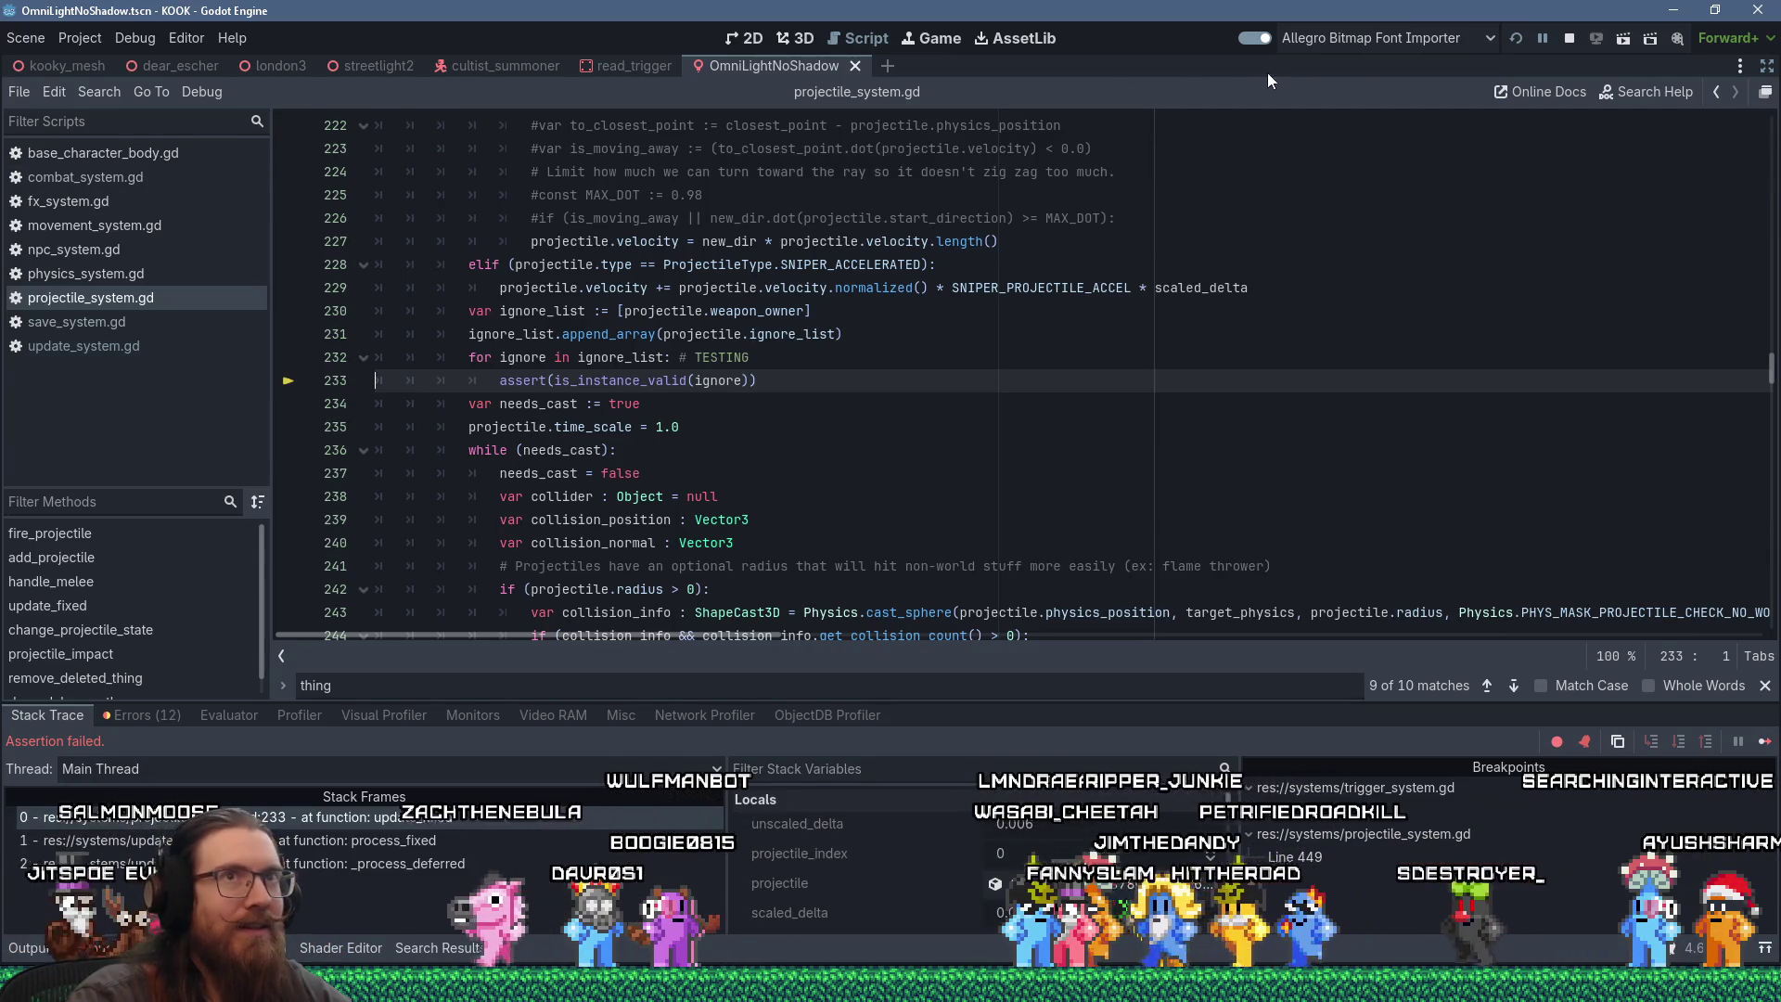
# Step: Relaunch the game and fire a weapon to trigger the line 449 breakpoint
pyautogui.click(1517, 42)
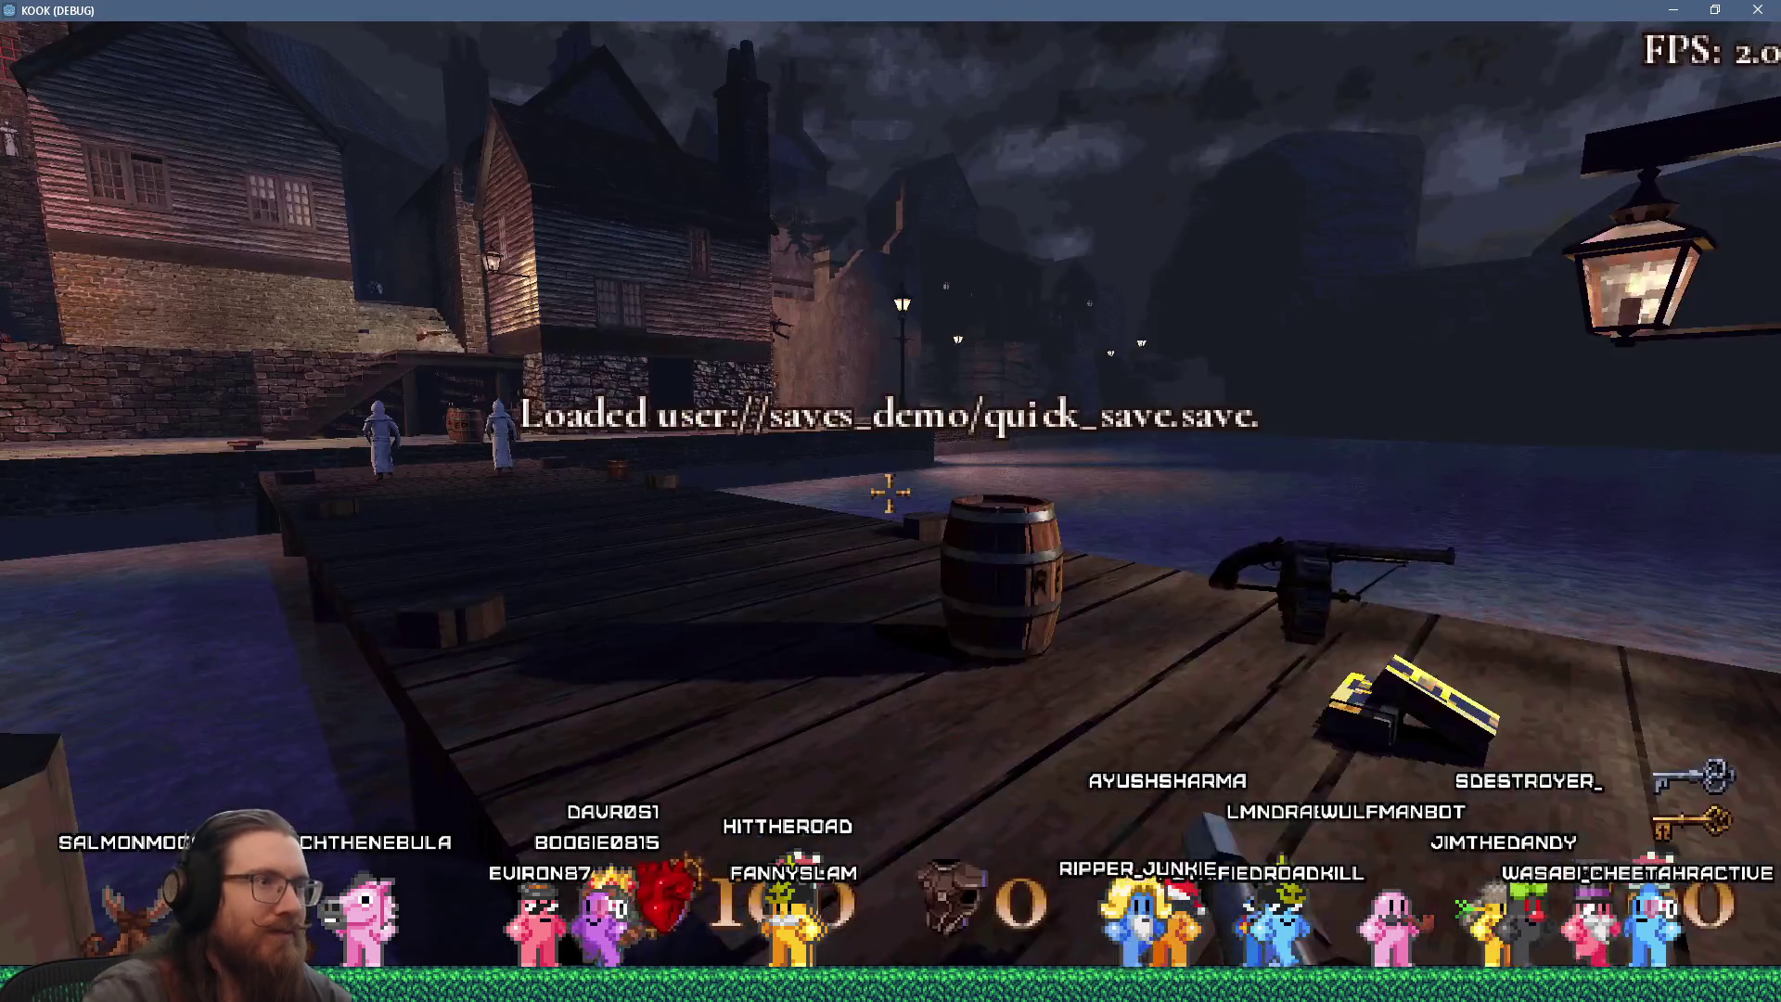
pyautogui.click(897, 496)
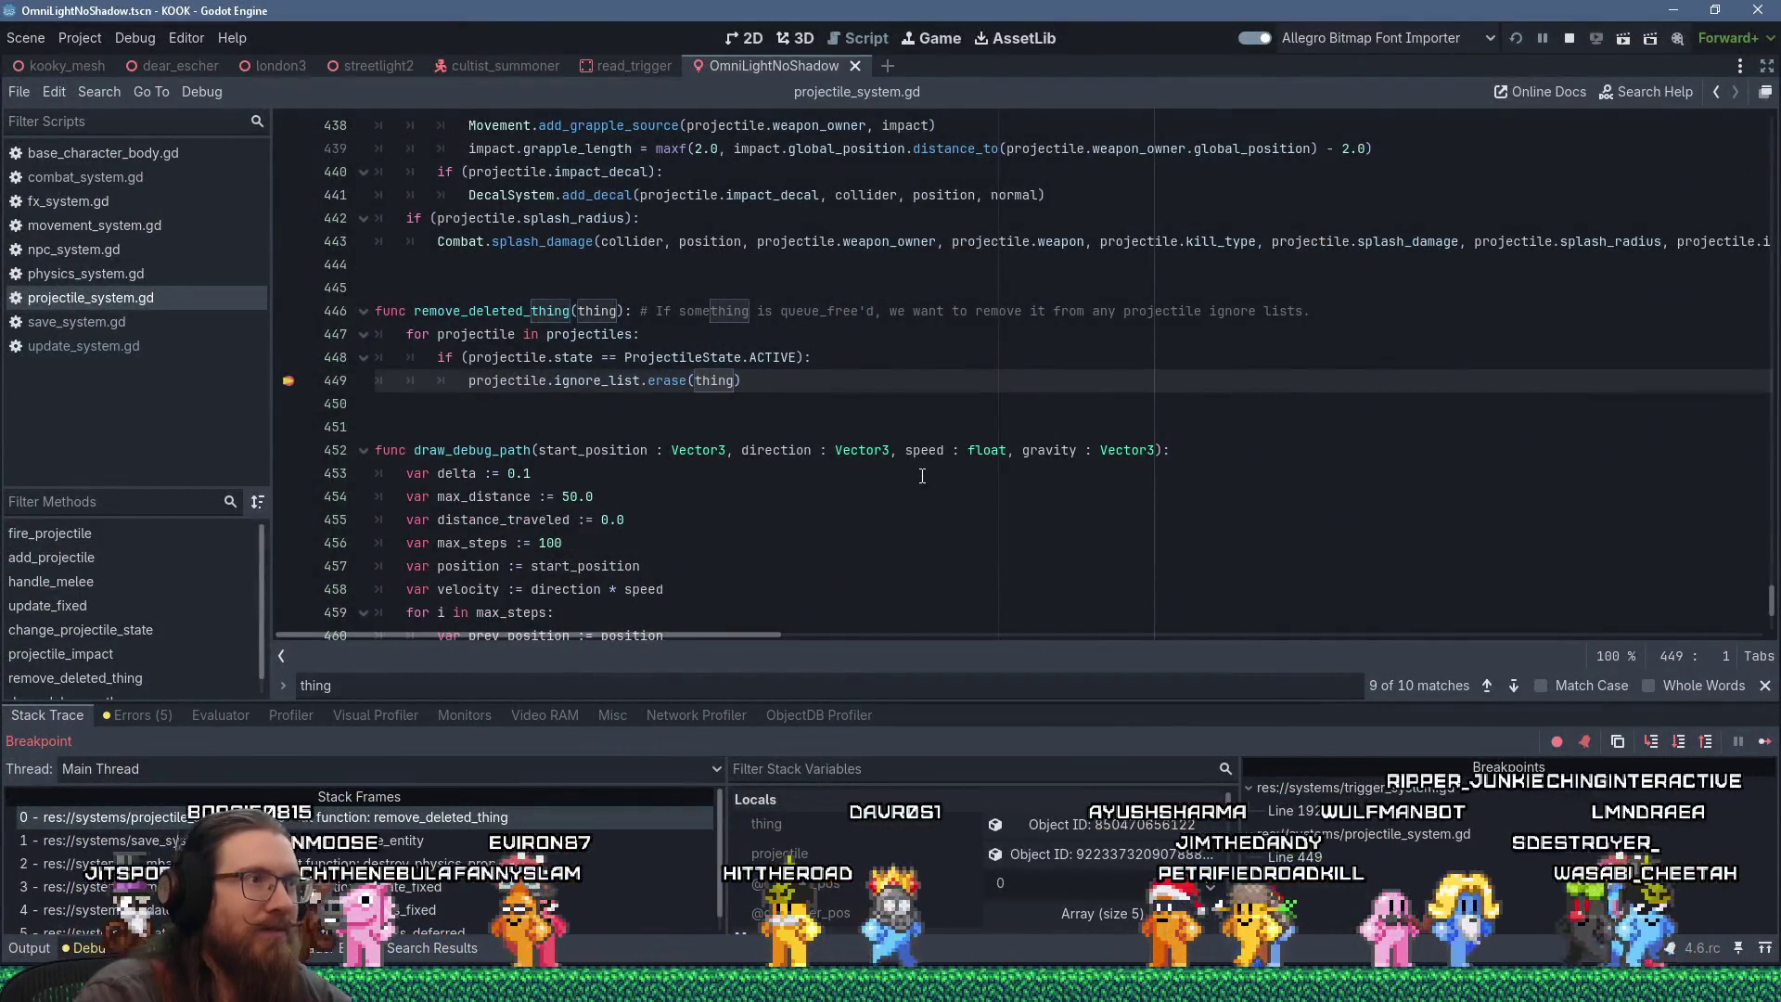
# Step: Search projectile_system.gd for ignore_list, taken from line 449, giving 15 matches
pyautogui.moveTo(605, 381)
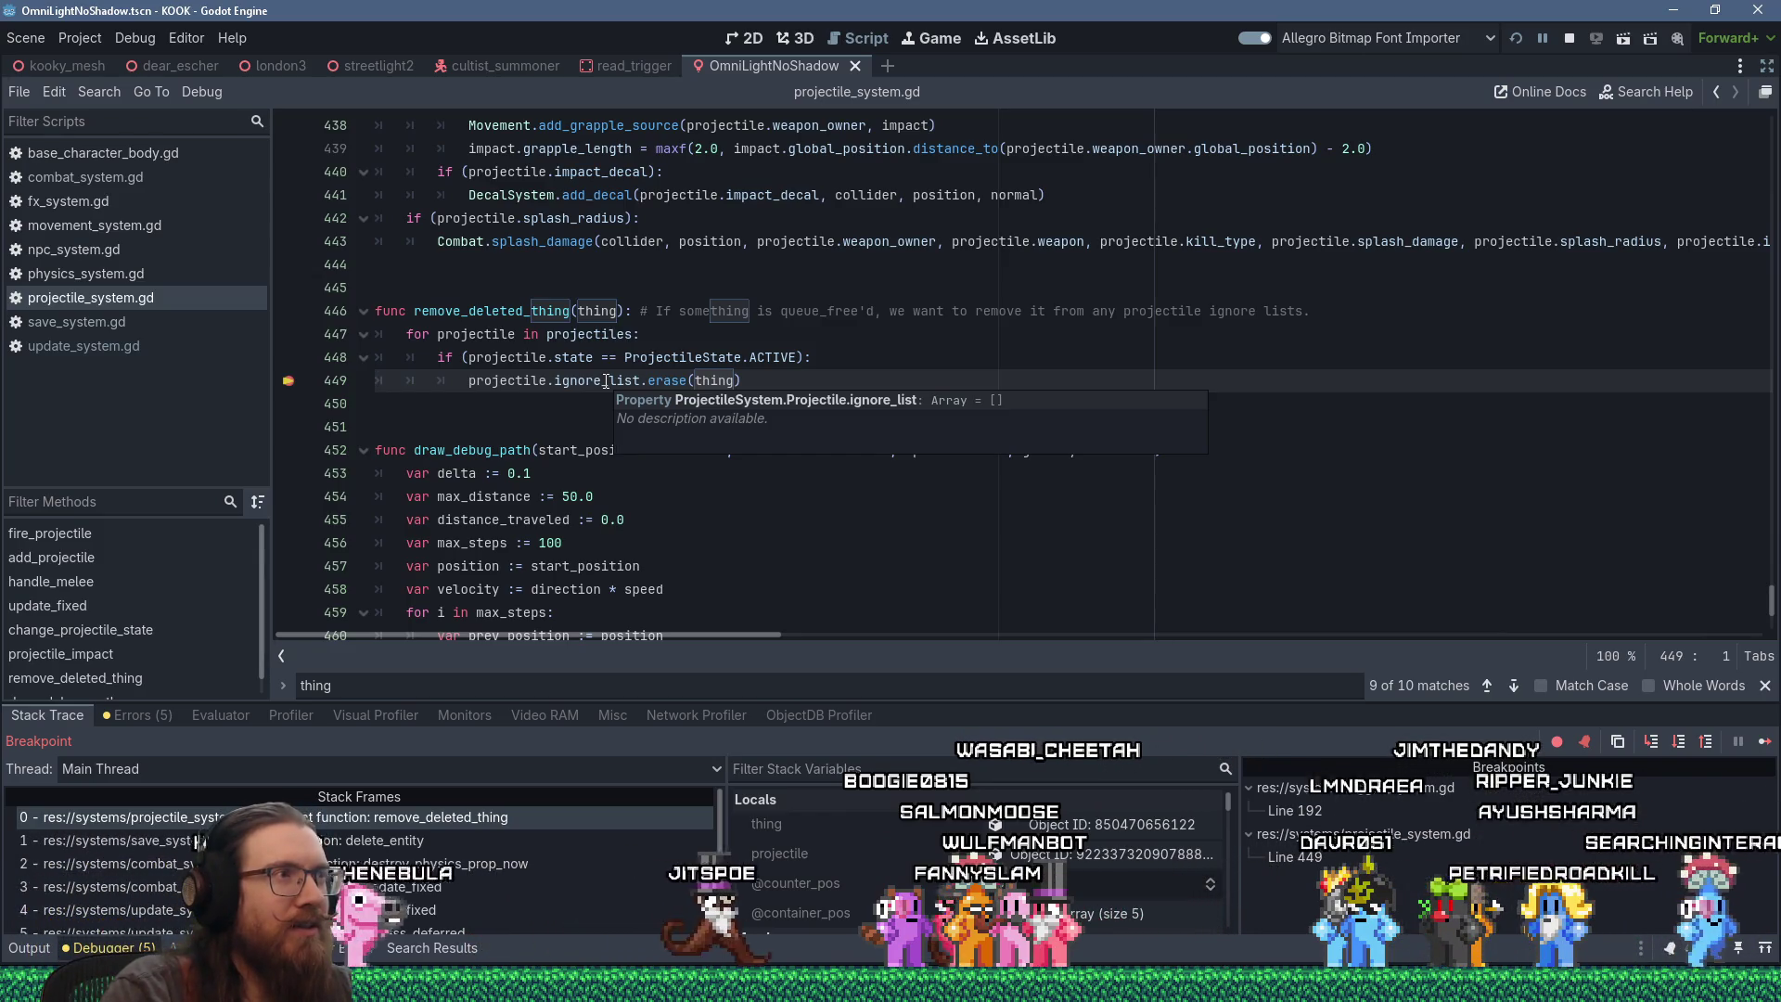
pyautogui.doubleClick(606, 380)
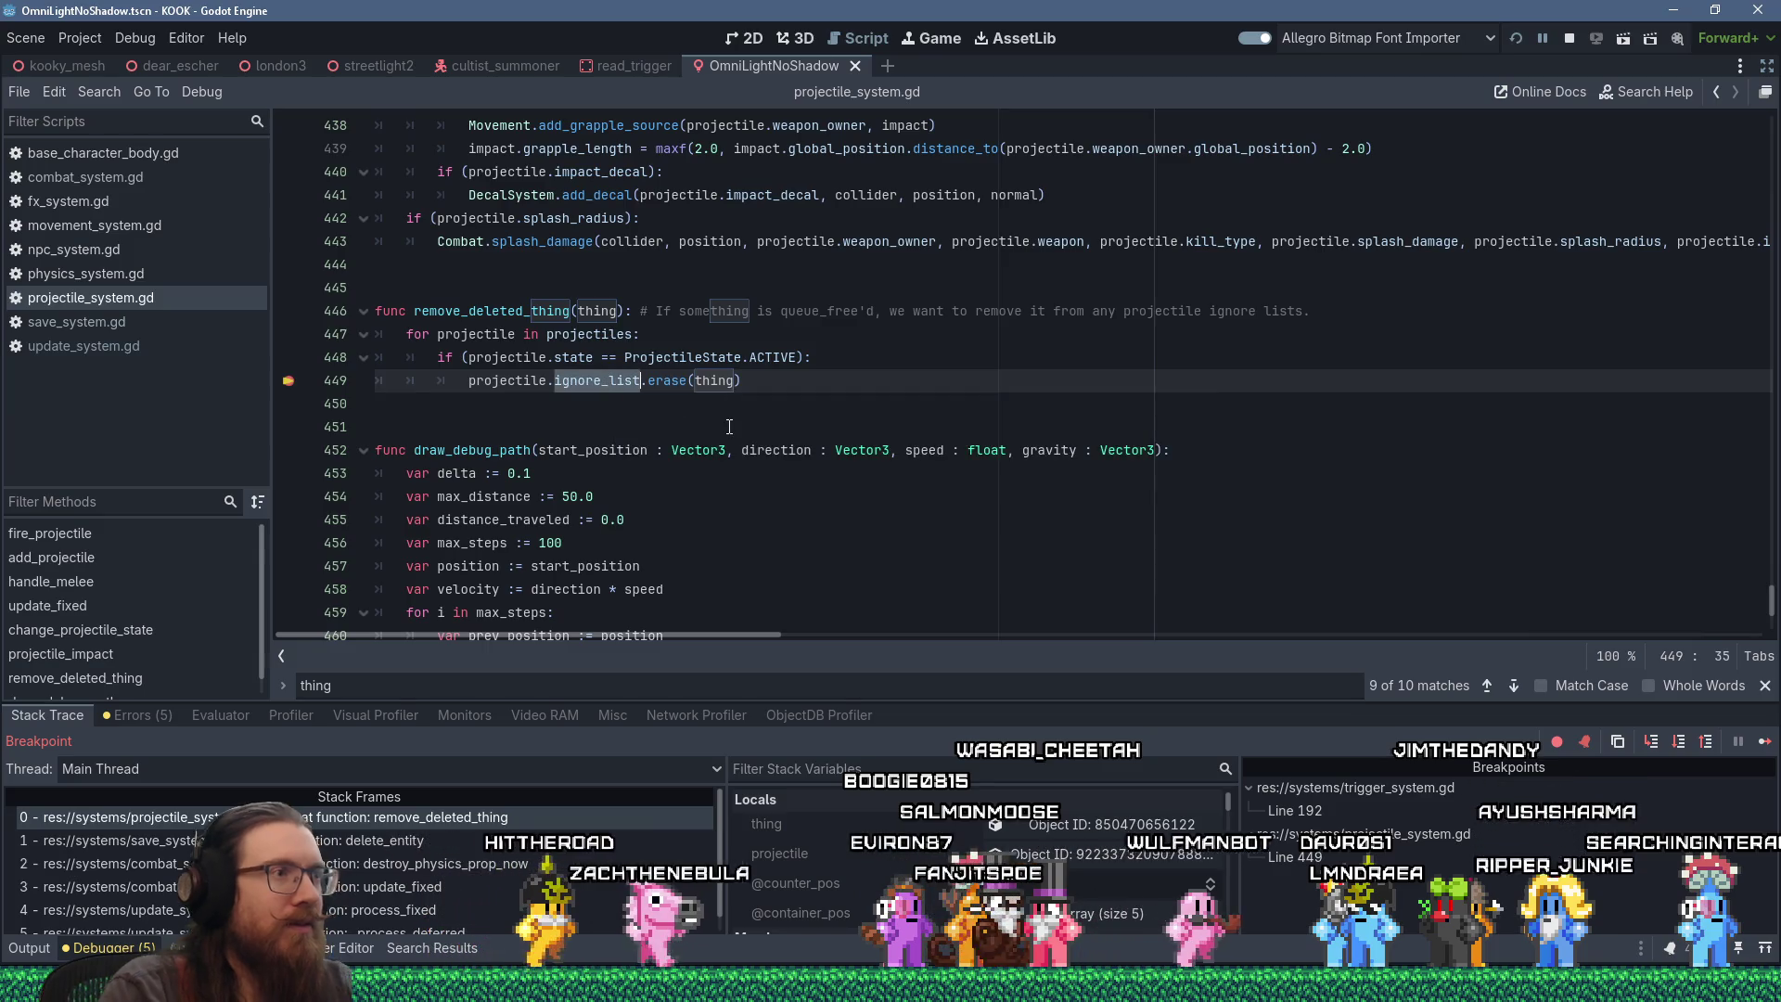
pyautogui.hotkey('ctrl', 'f')
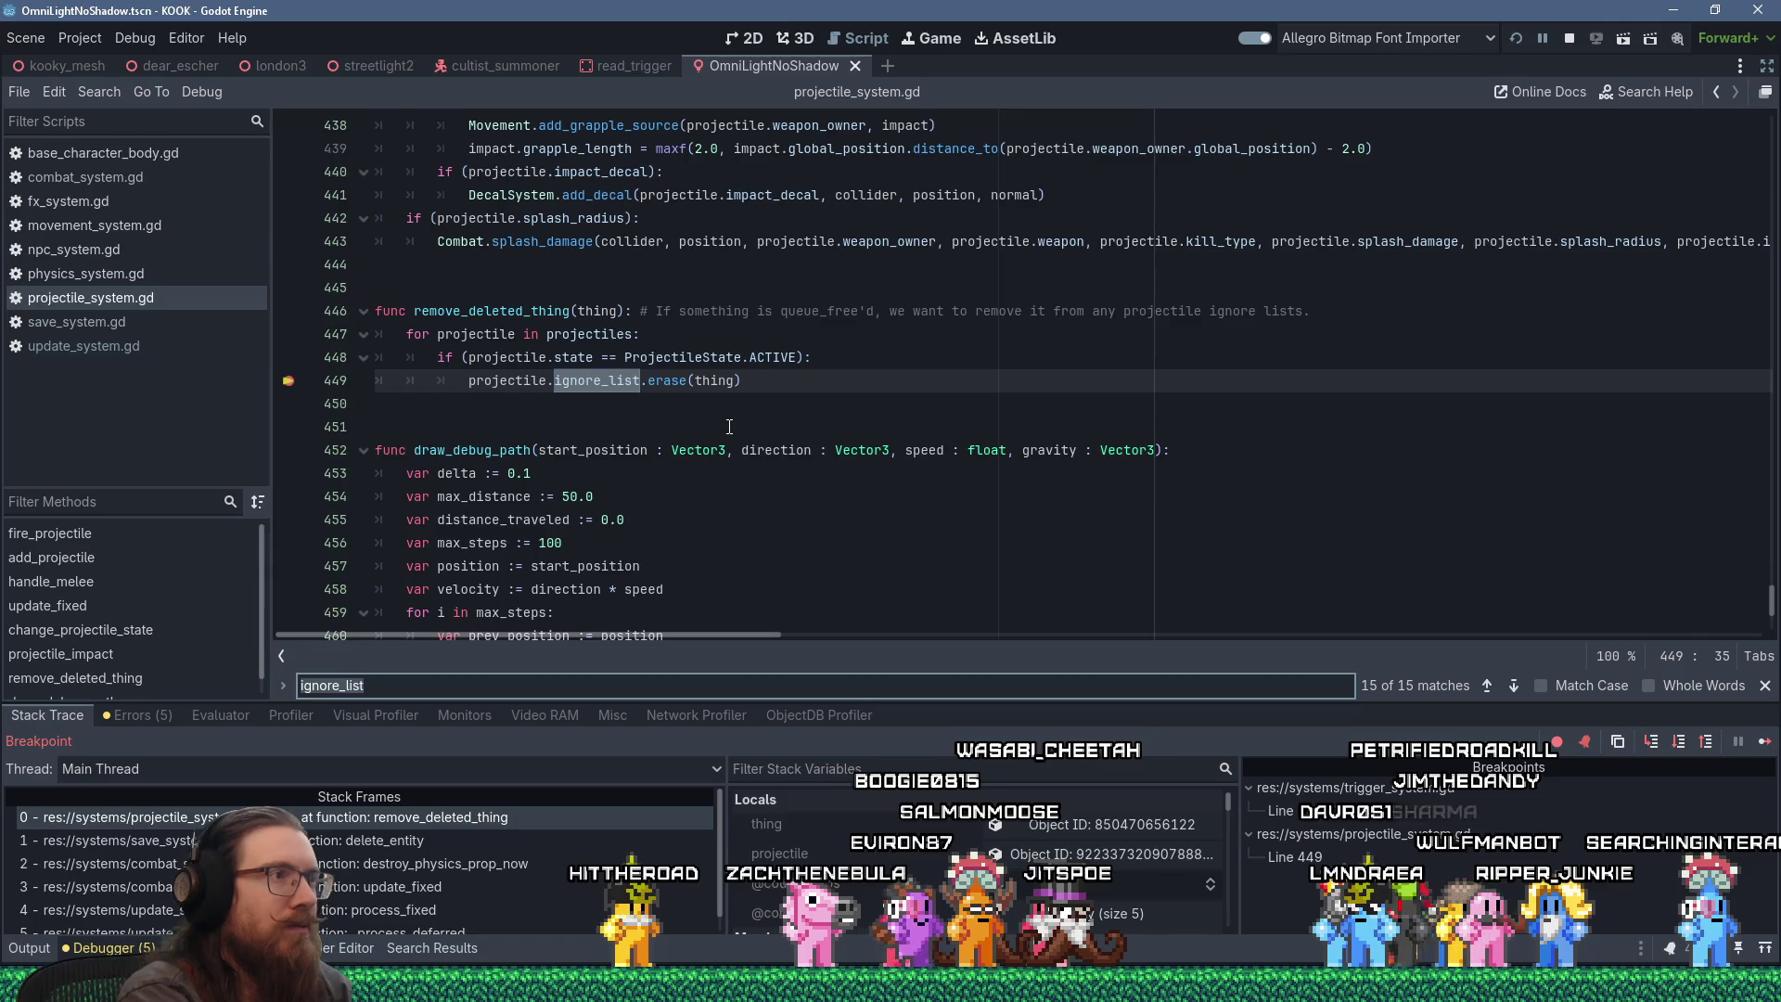
# Step: Narrow the search text to ignore_list.app, leaving 6 matches
pyautogui.press('Return')
pyautogui.write('.app')
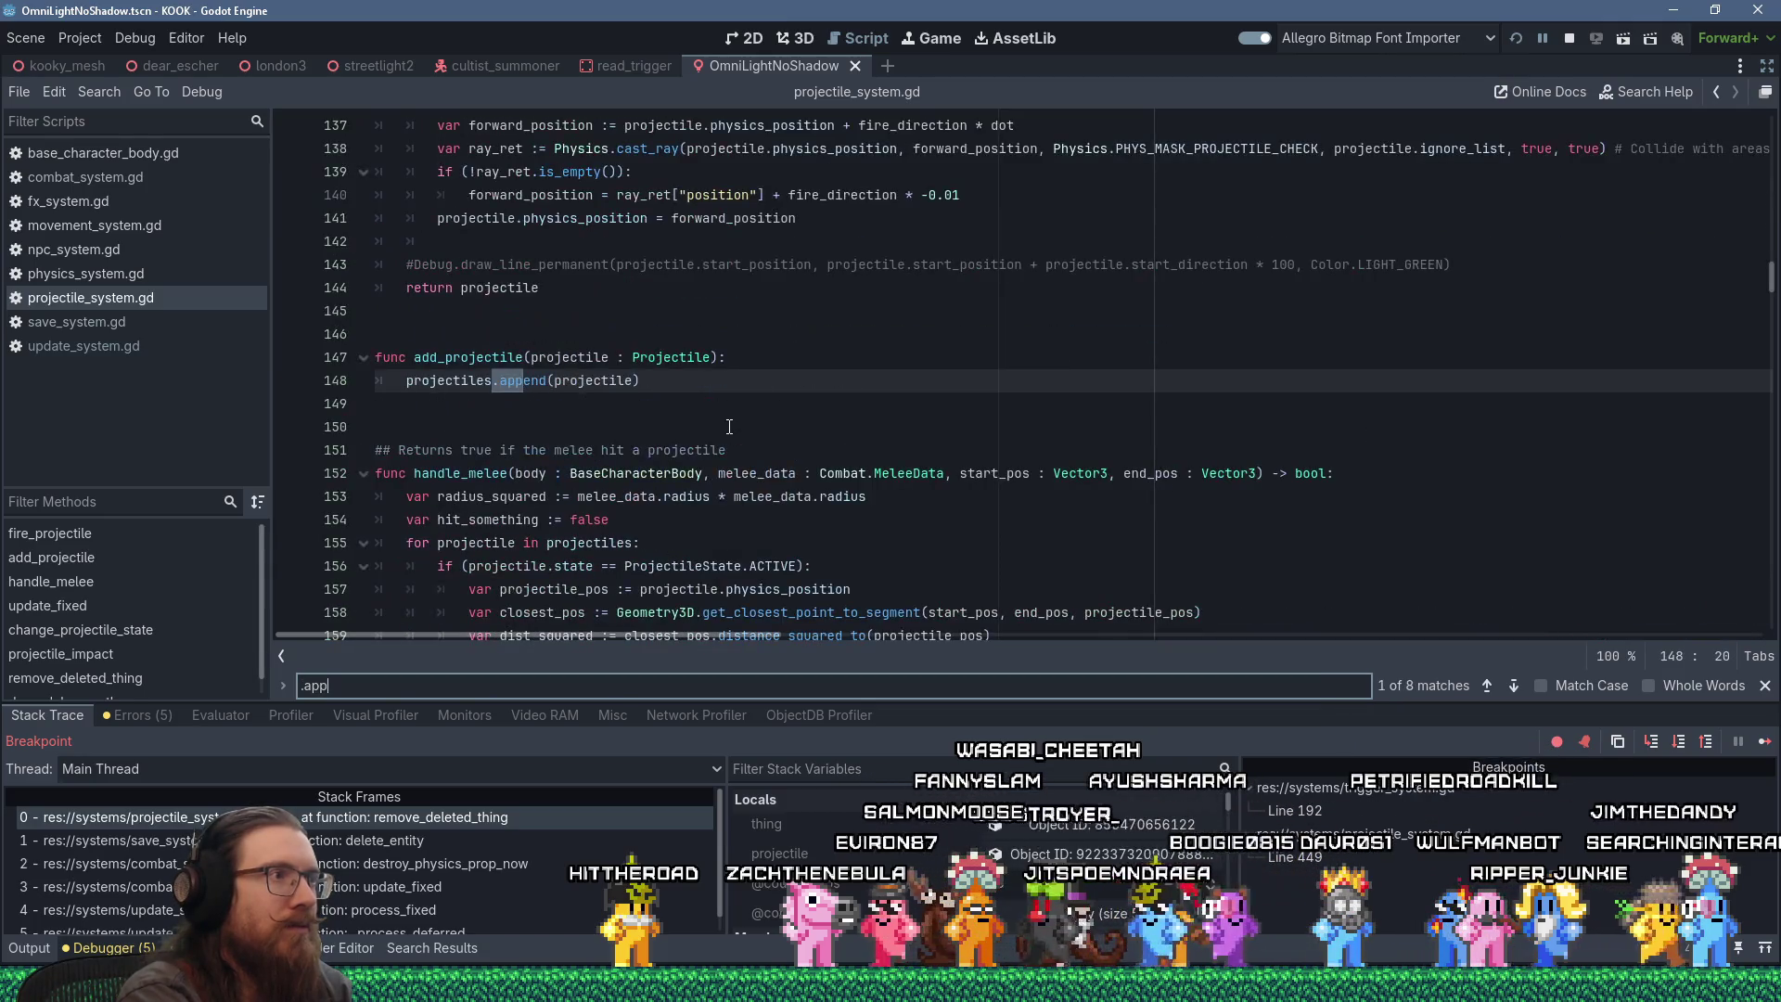
pyautogui.press('Home')
pyautogui.press('Delete')
pyautogui.write('igno')
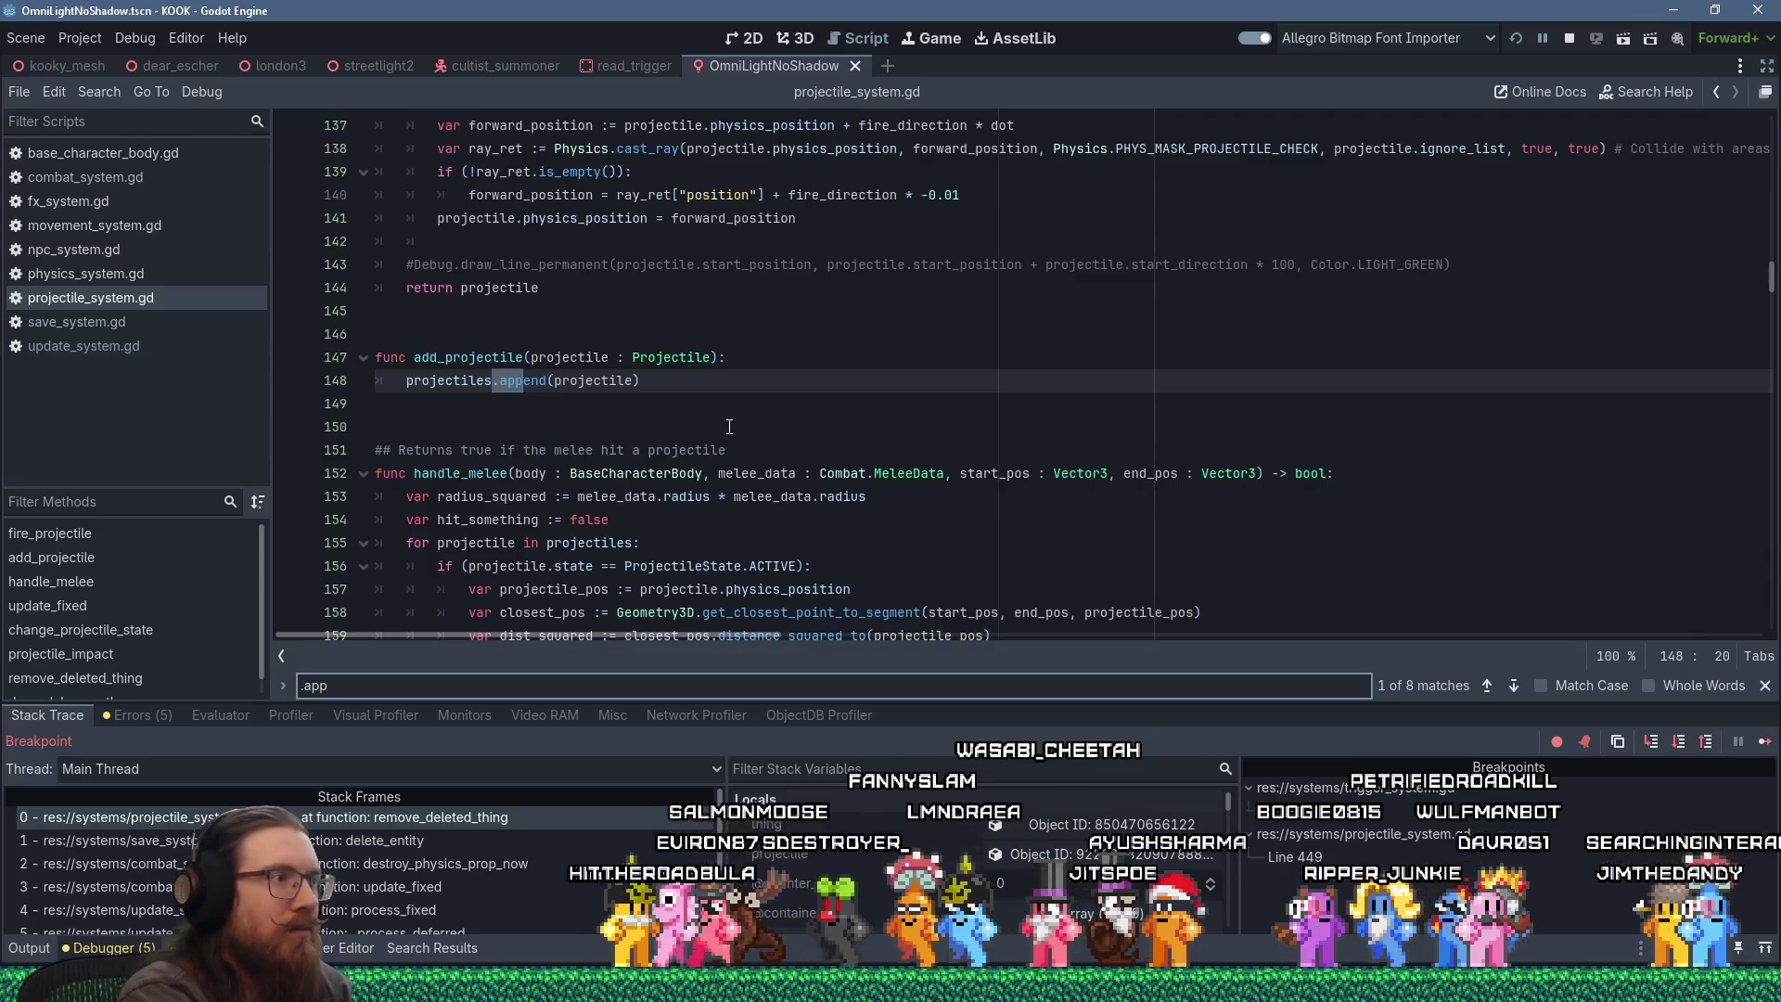
pyautogui.write('re_list')
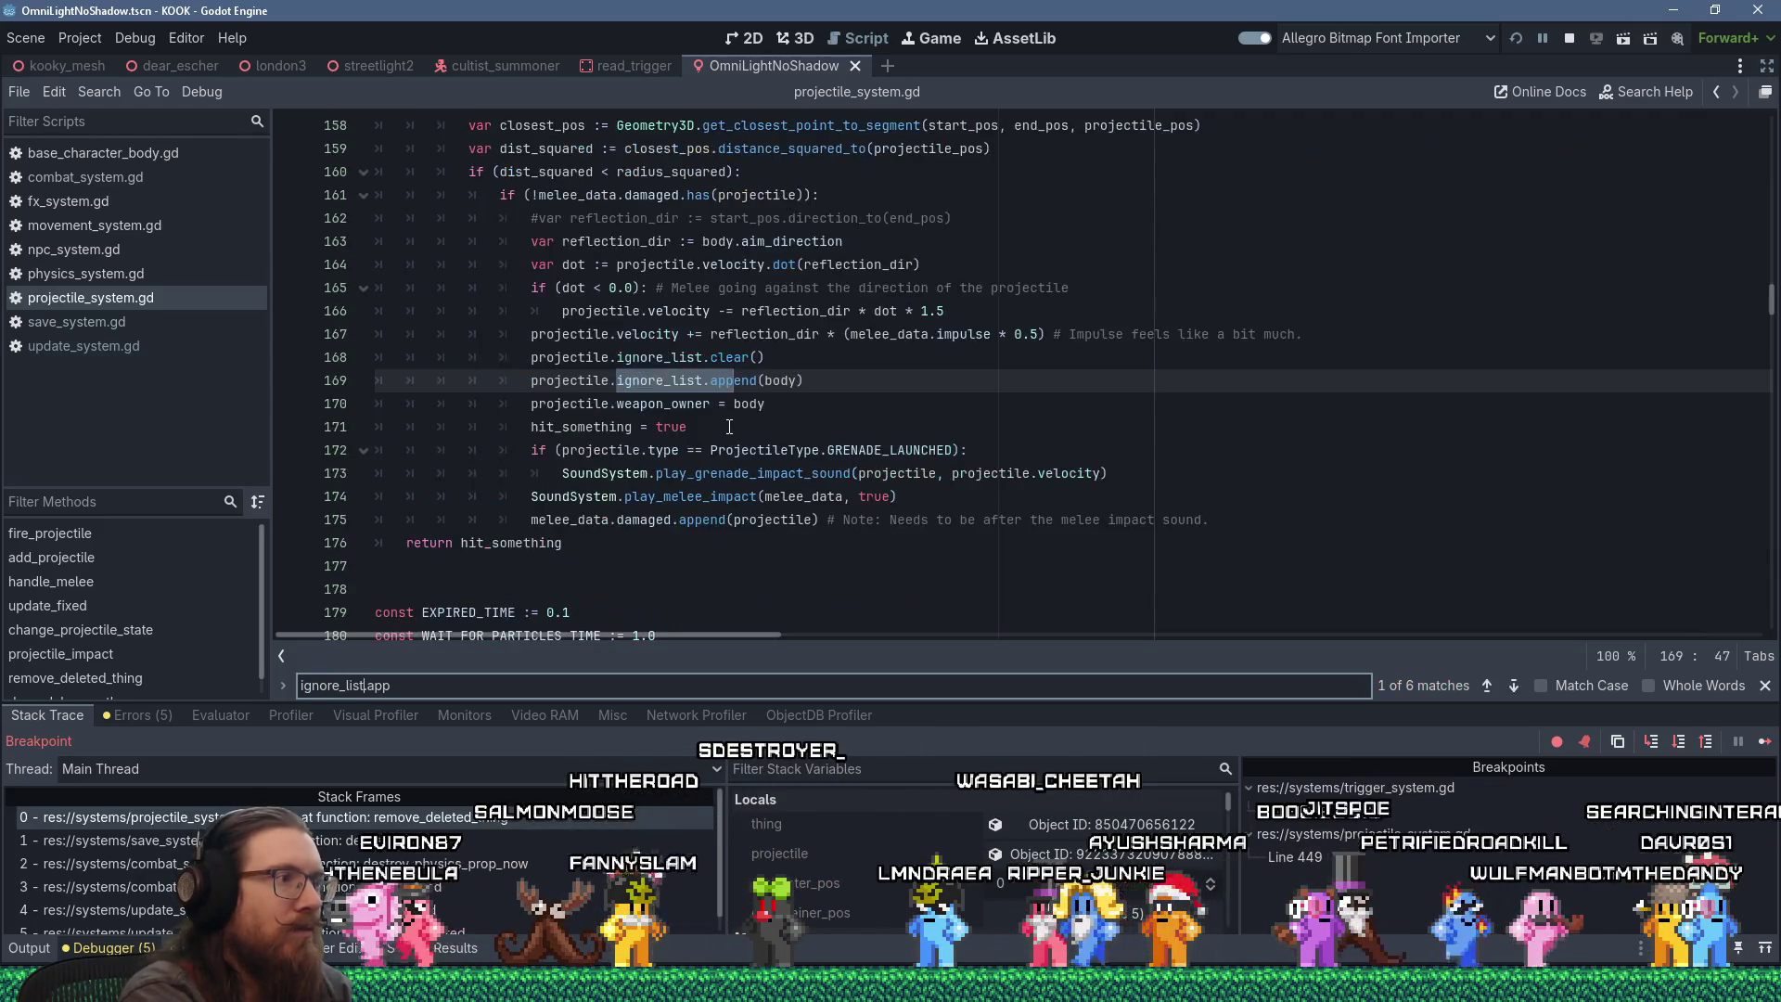
pyautogui.click(760, 382)
pyautogui.scroll(1, 781, 406)
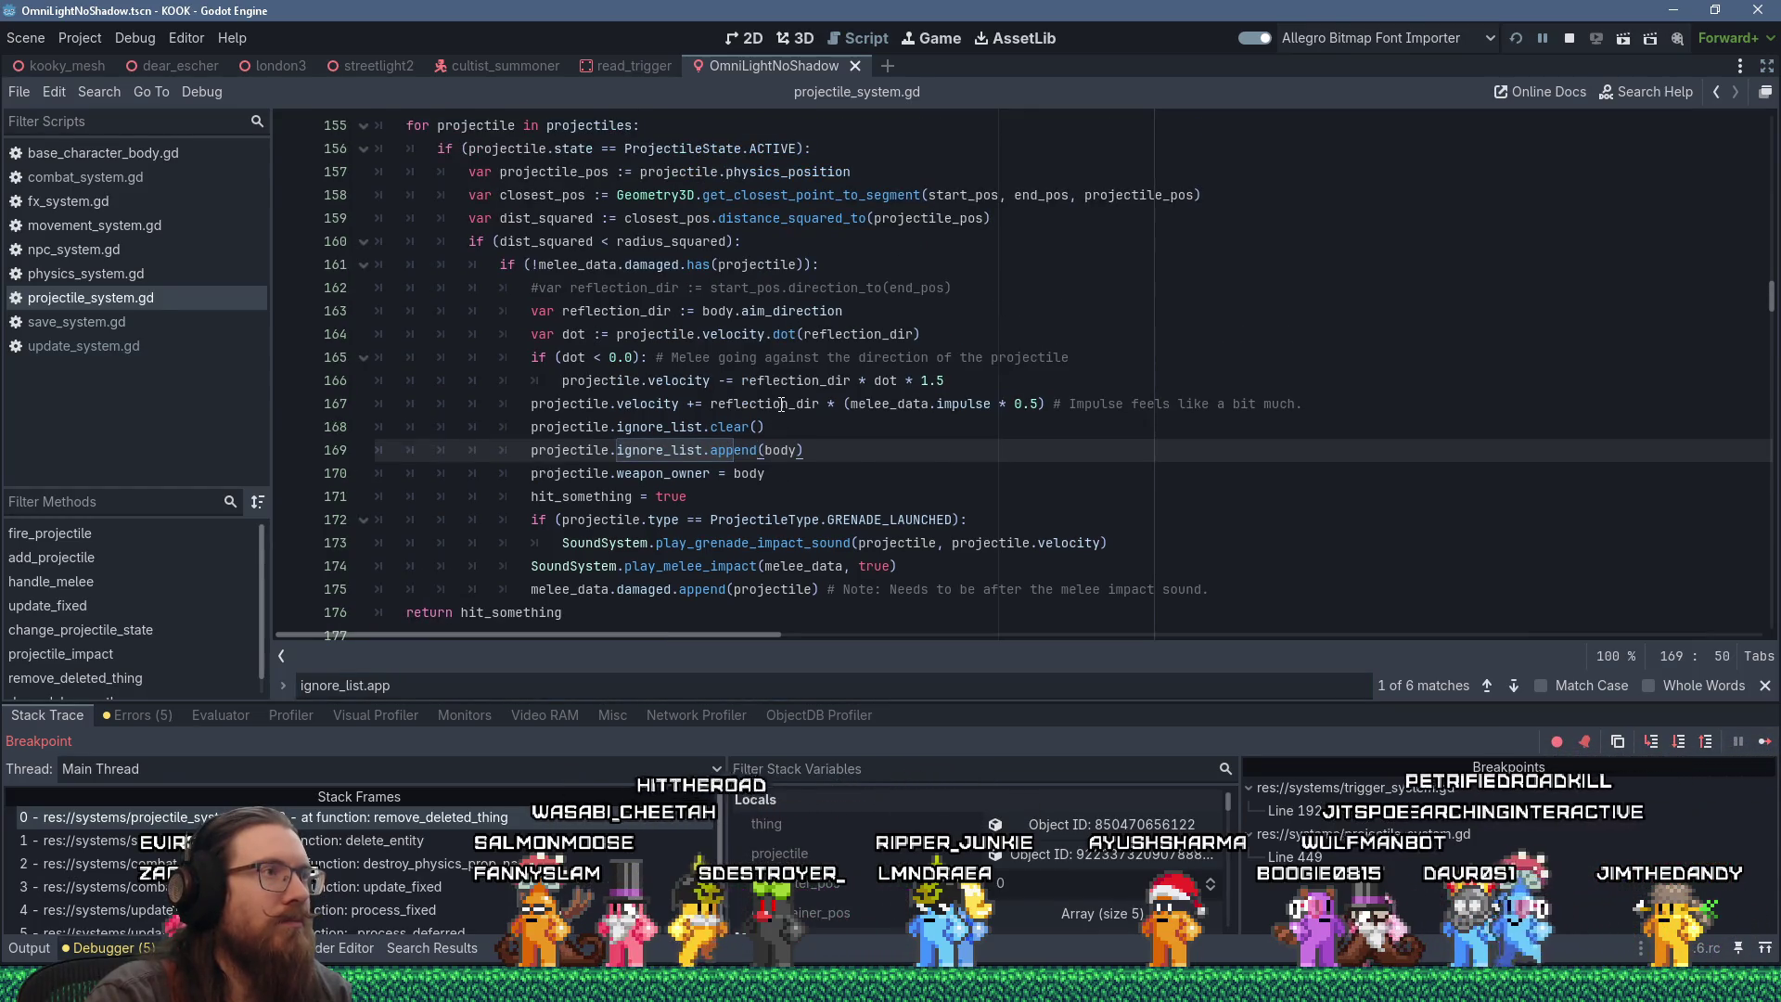
pyautogui.scroll(1, 781, 406)
pyautogui.scroll(1, 781, 406)
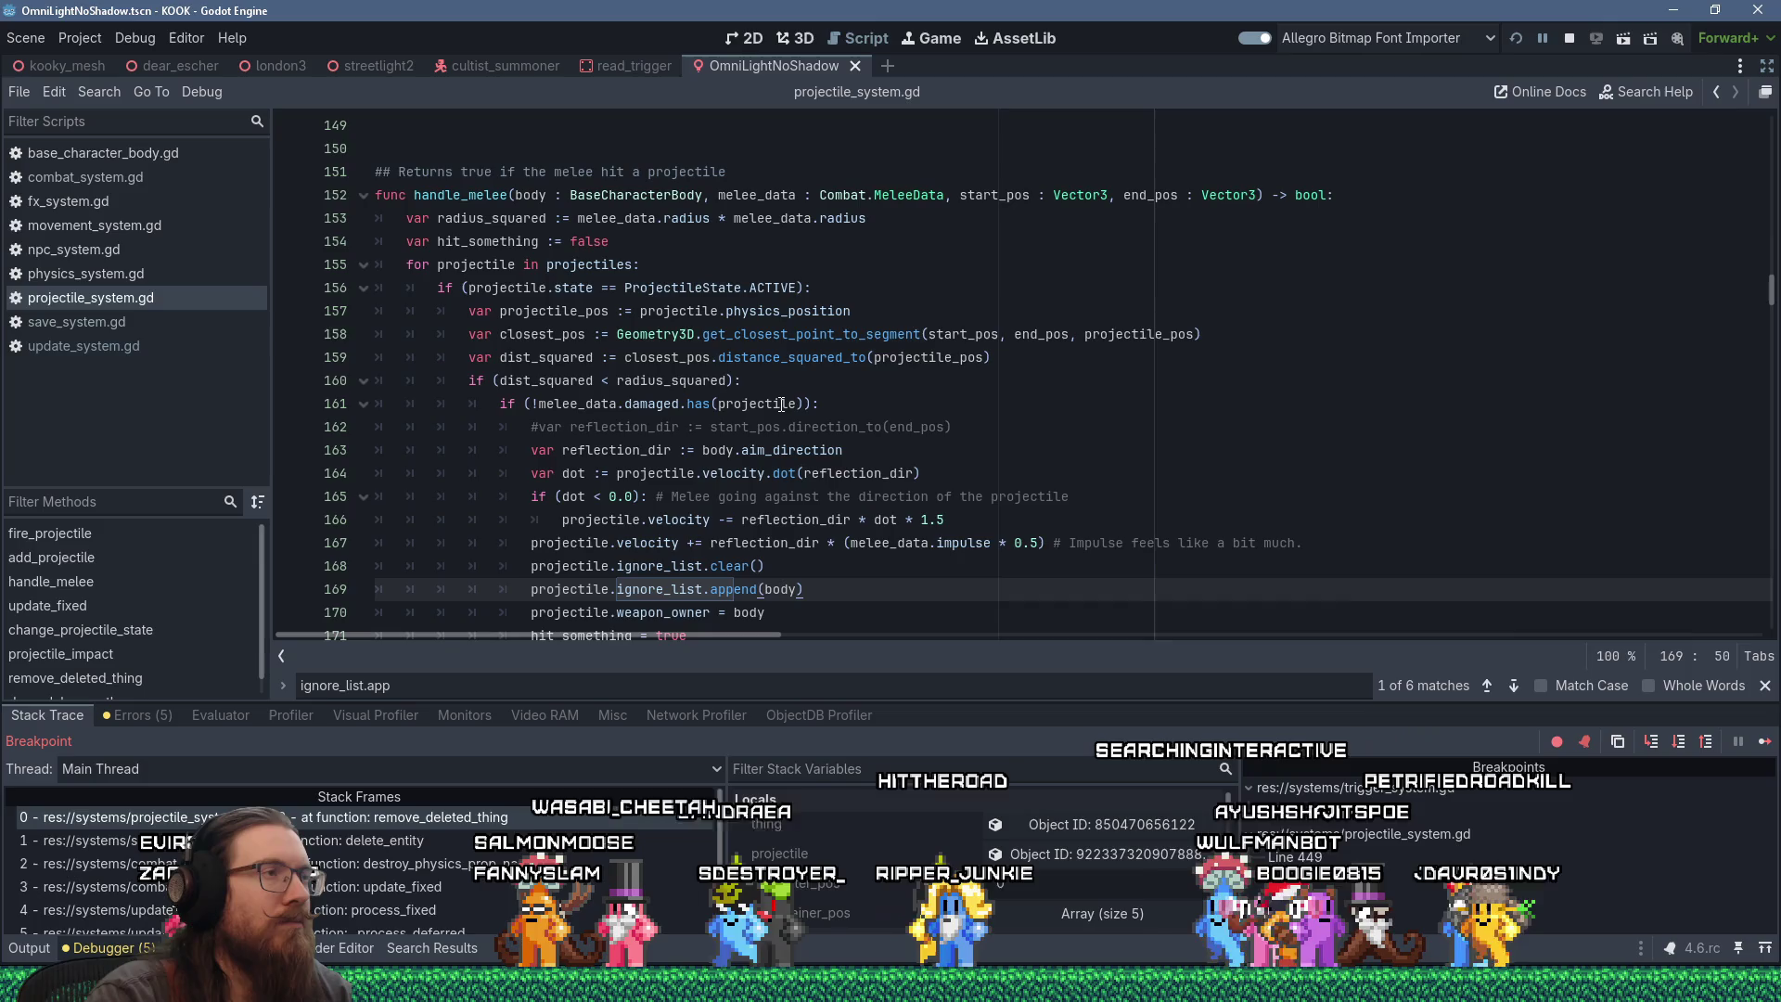
pyautogui.scroll(-2, 781, 405)
# Step: Step through the ignore_list.append matches to the last one on line 375, after Combat.deal_damage
pyautogui.press('Return')
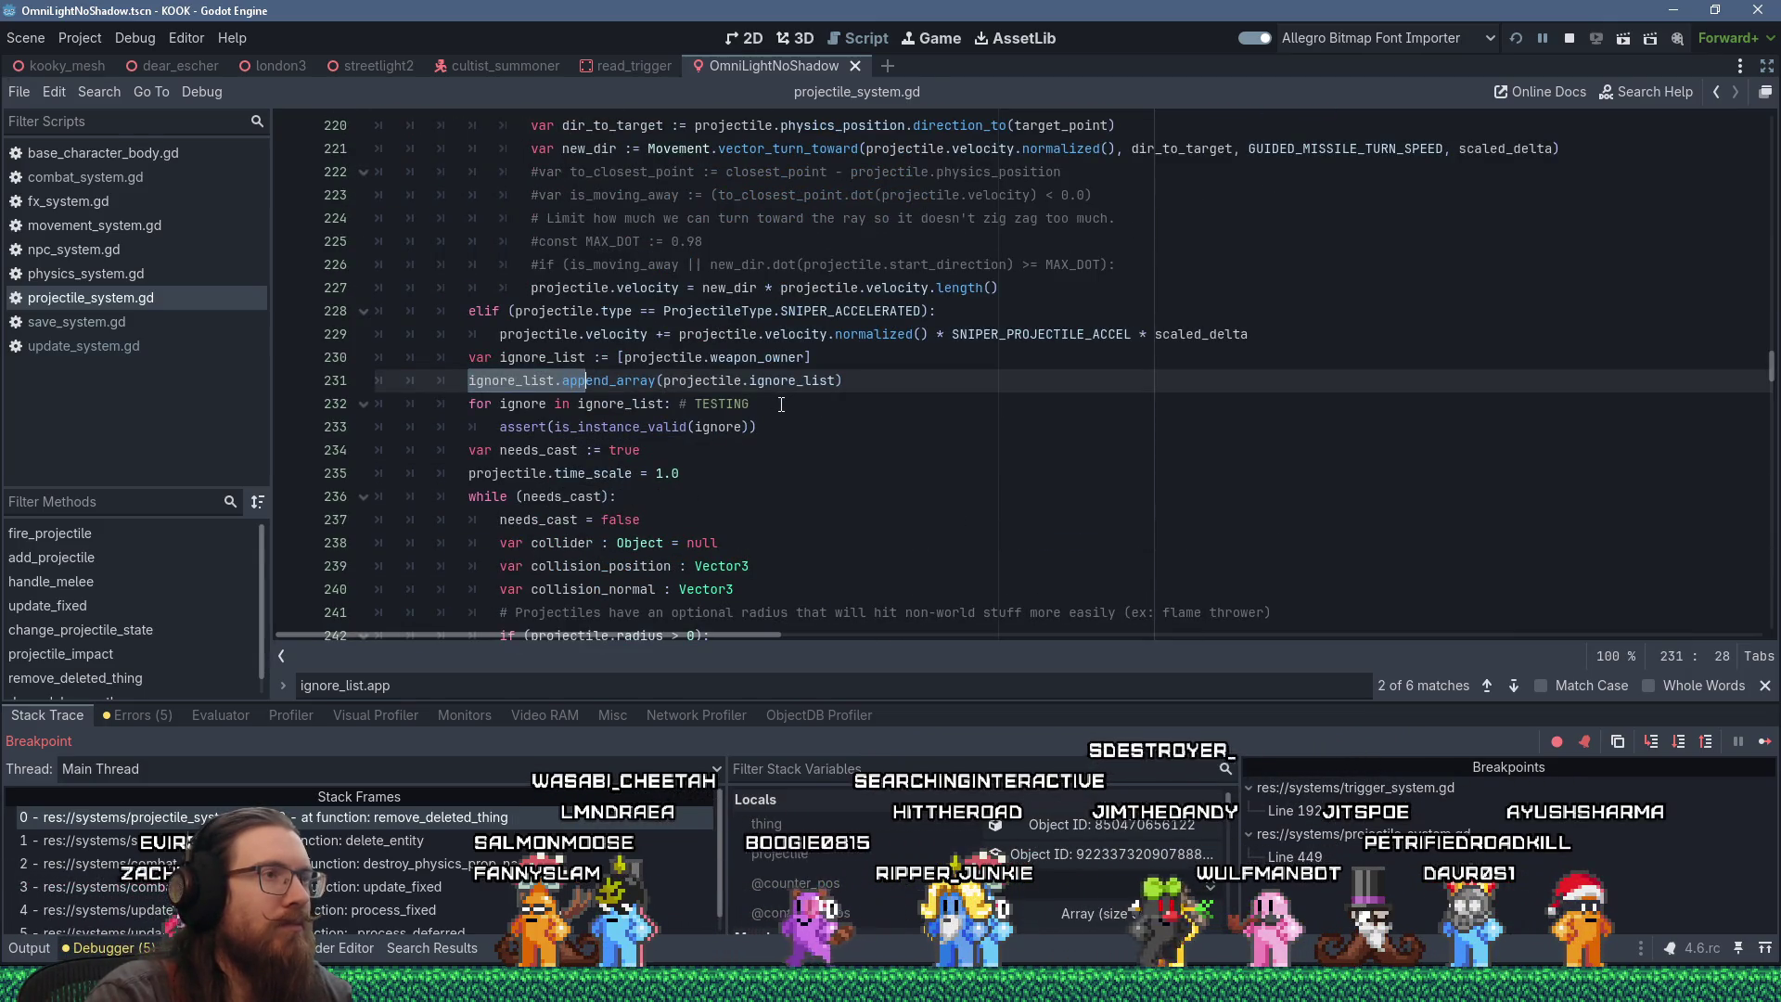
pyautogui.press('Return')
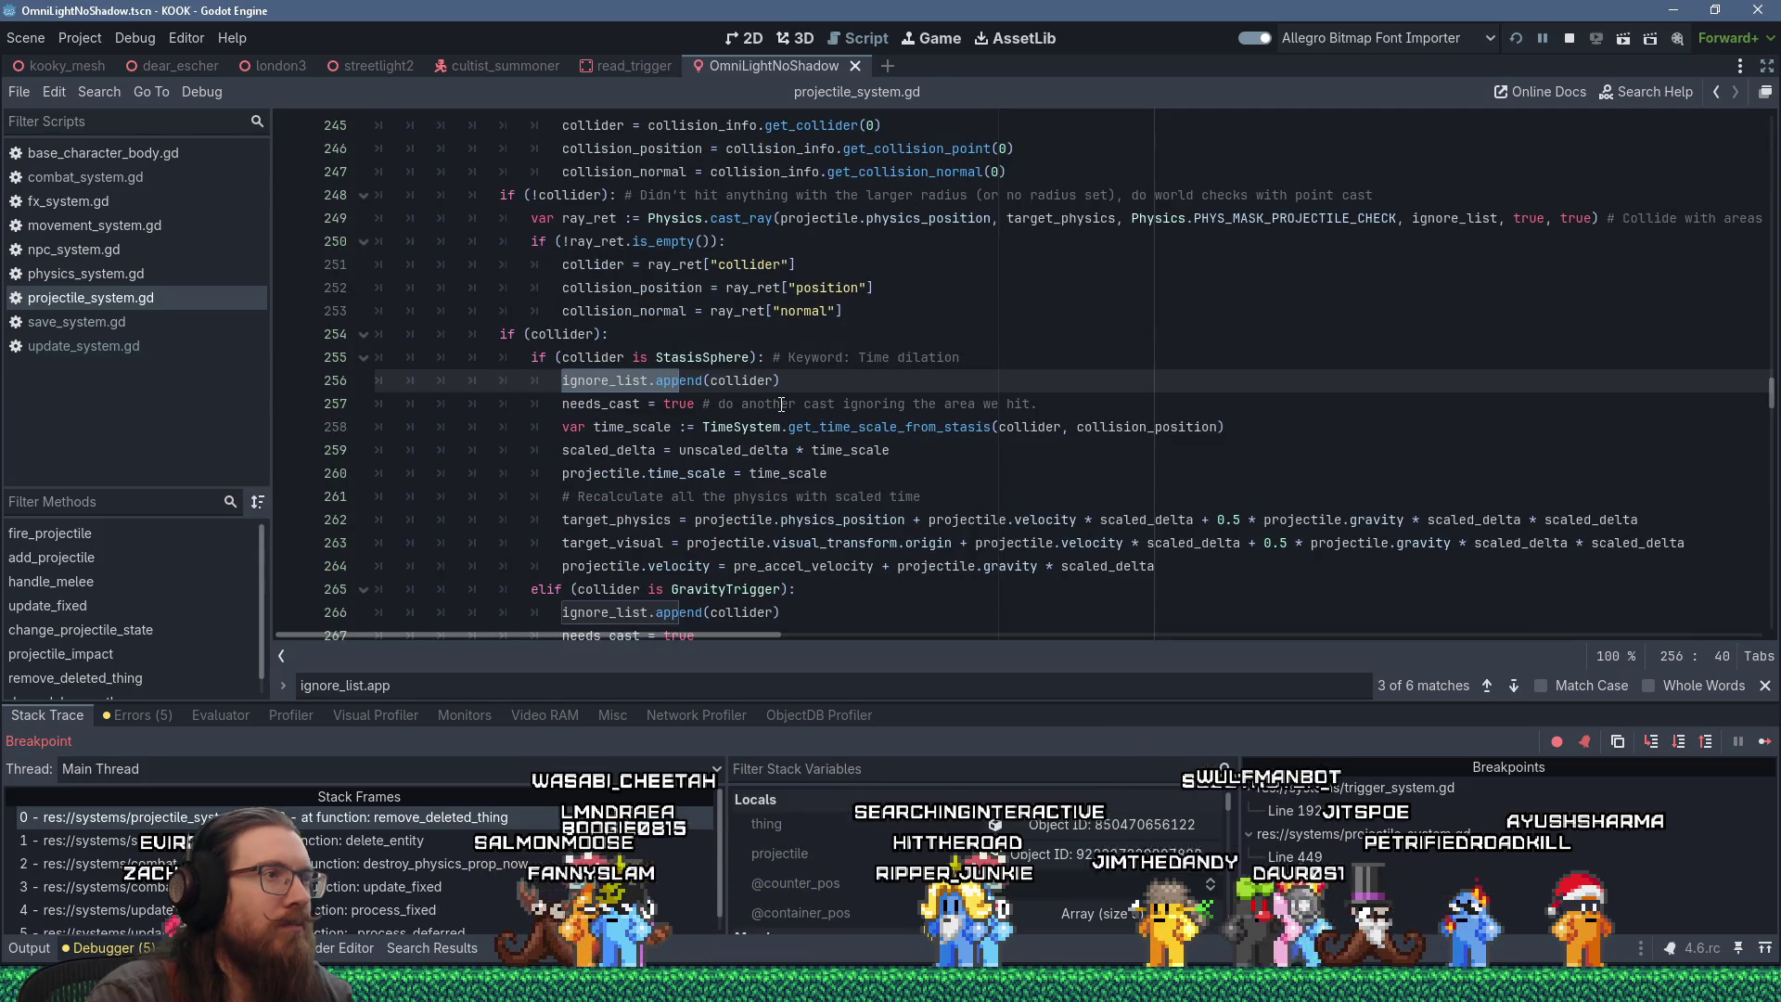
pyautogui.press('Return')
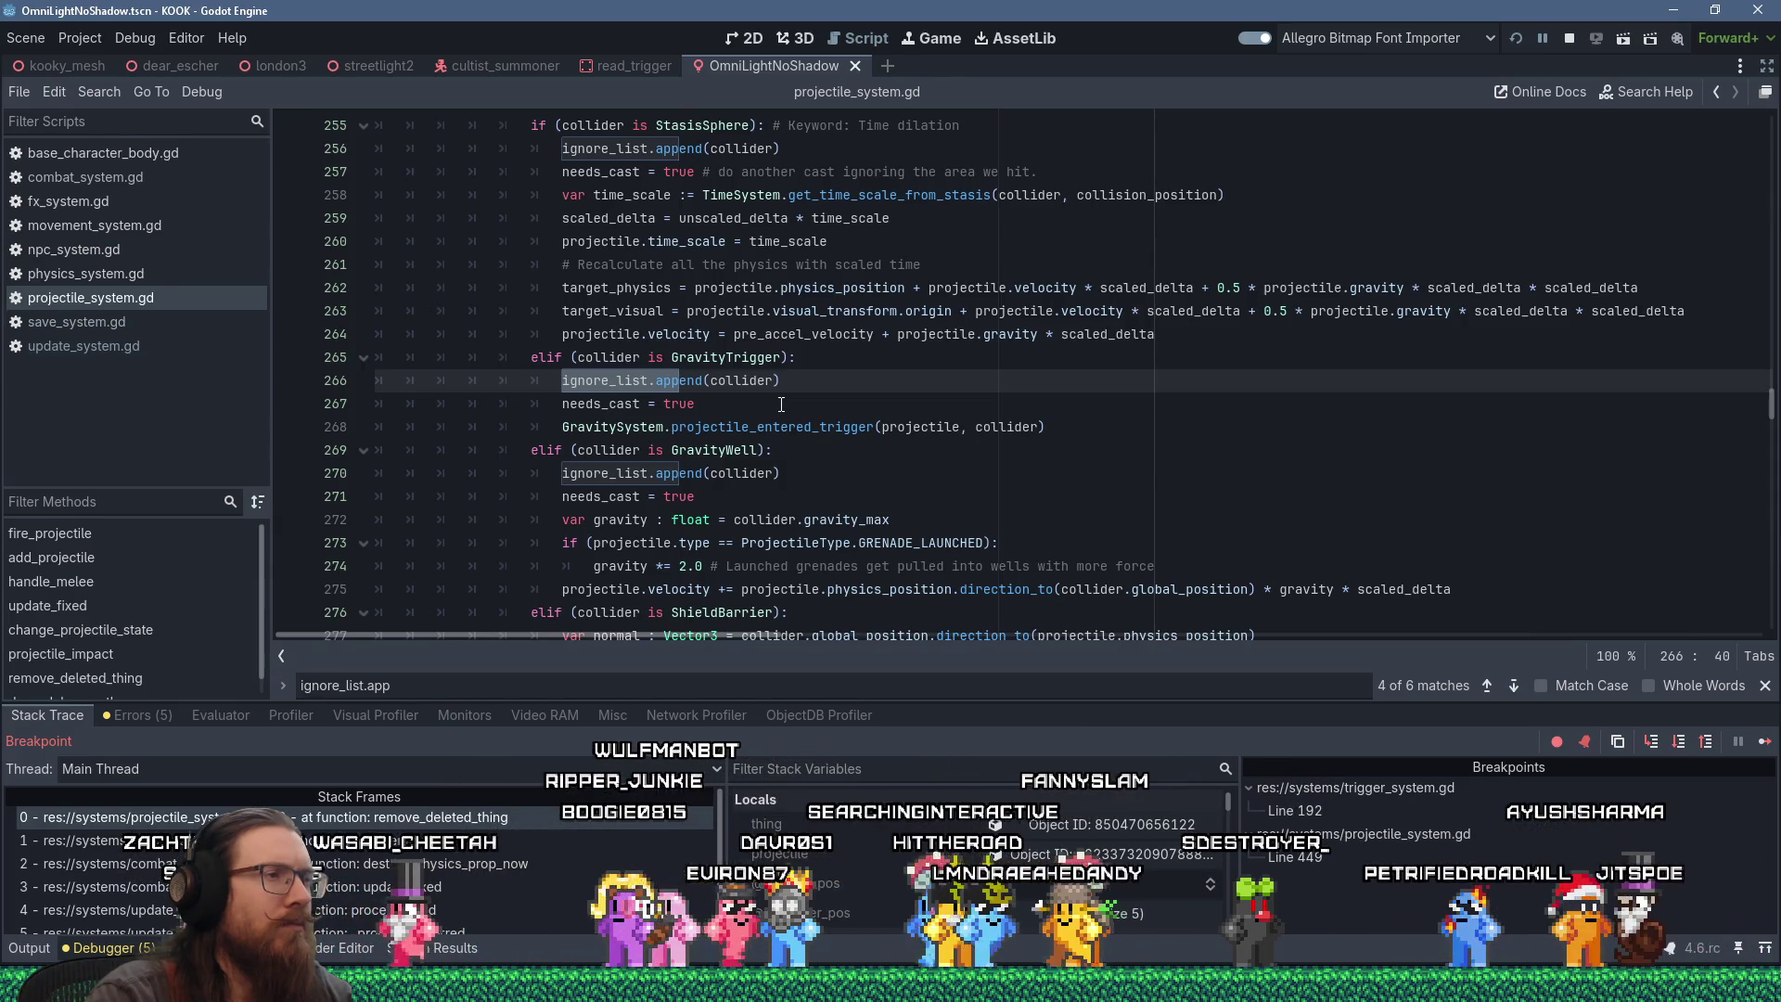
pyautogui.press('Return')
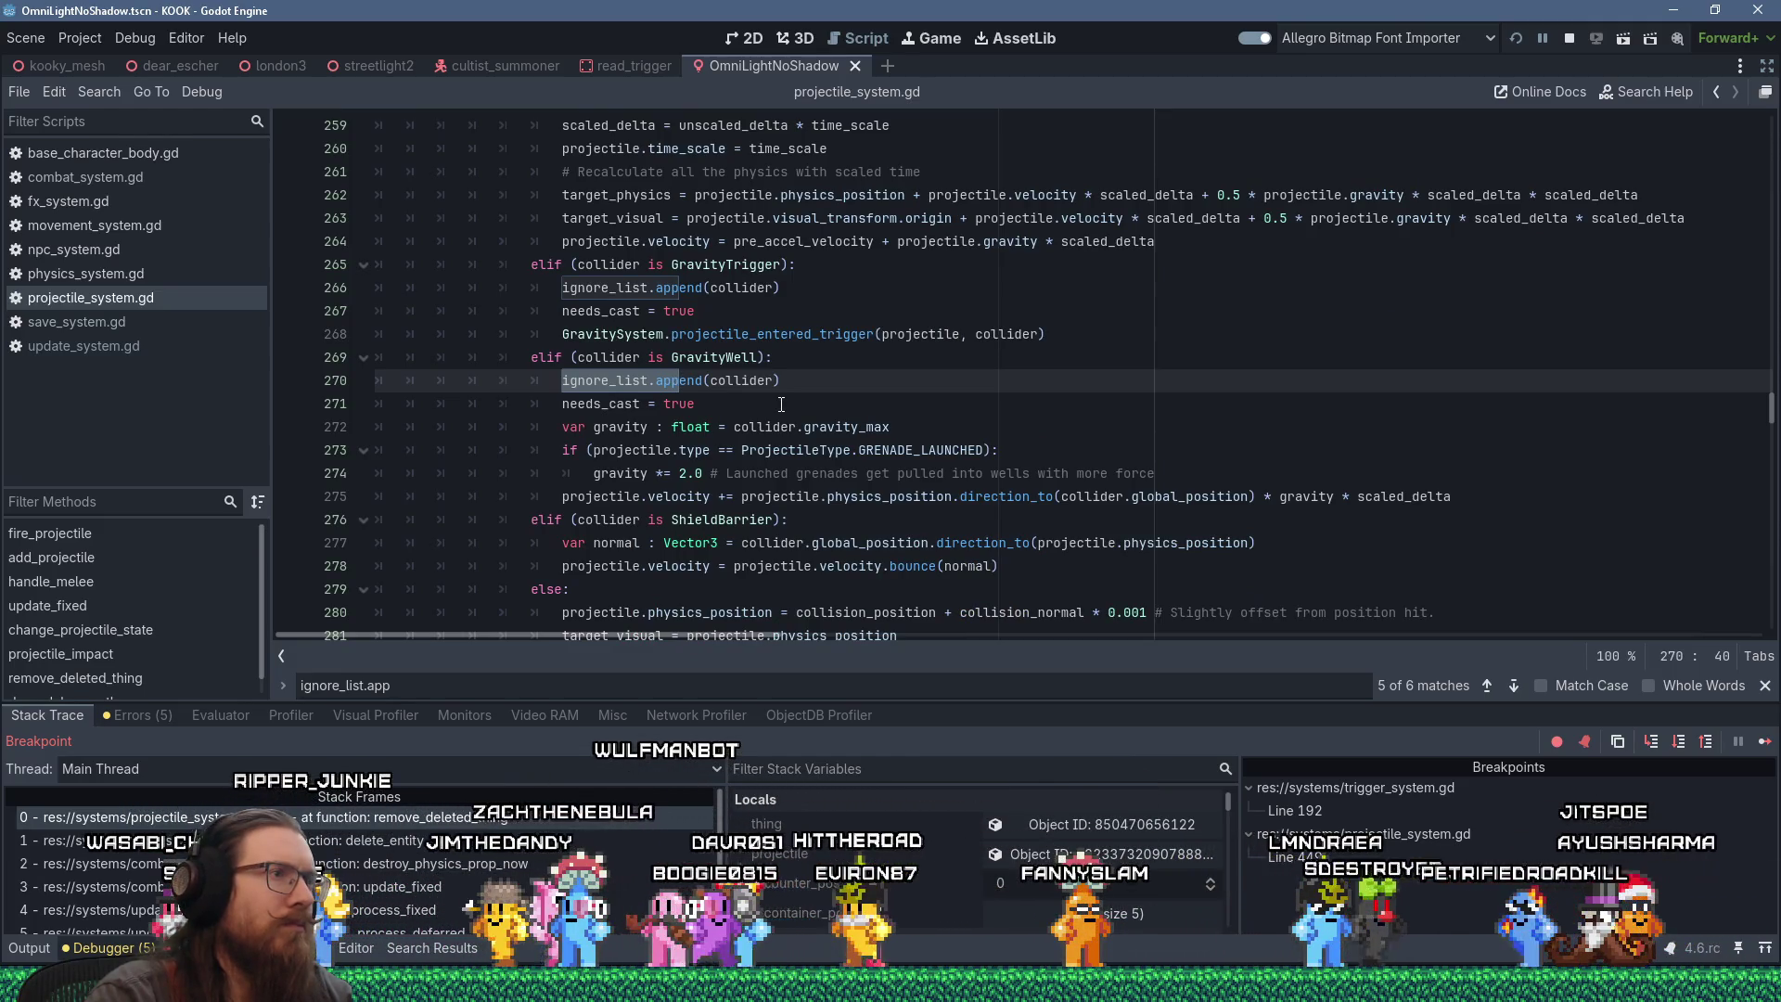
pyautogui.press('Return')
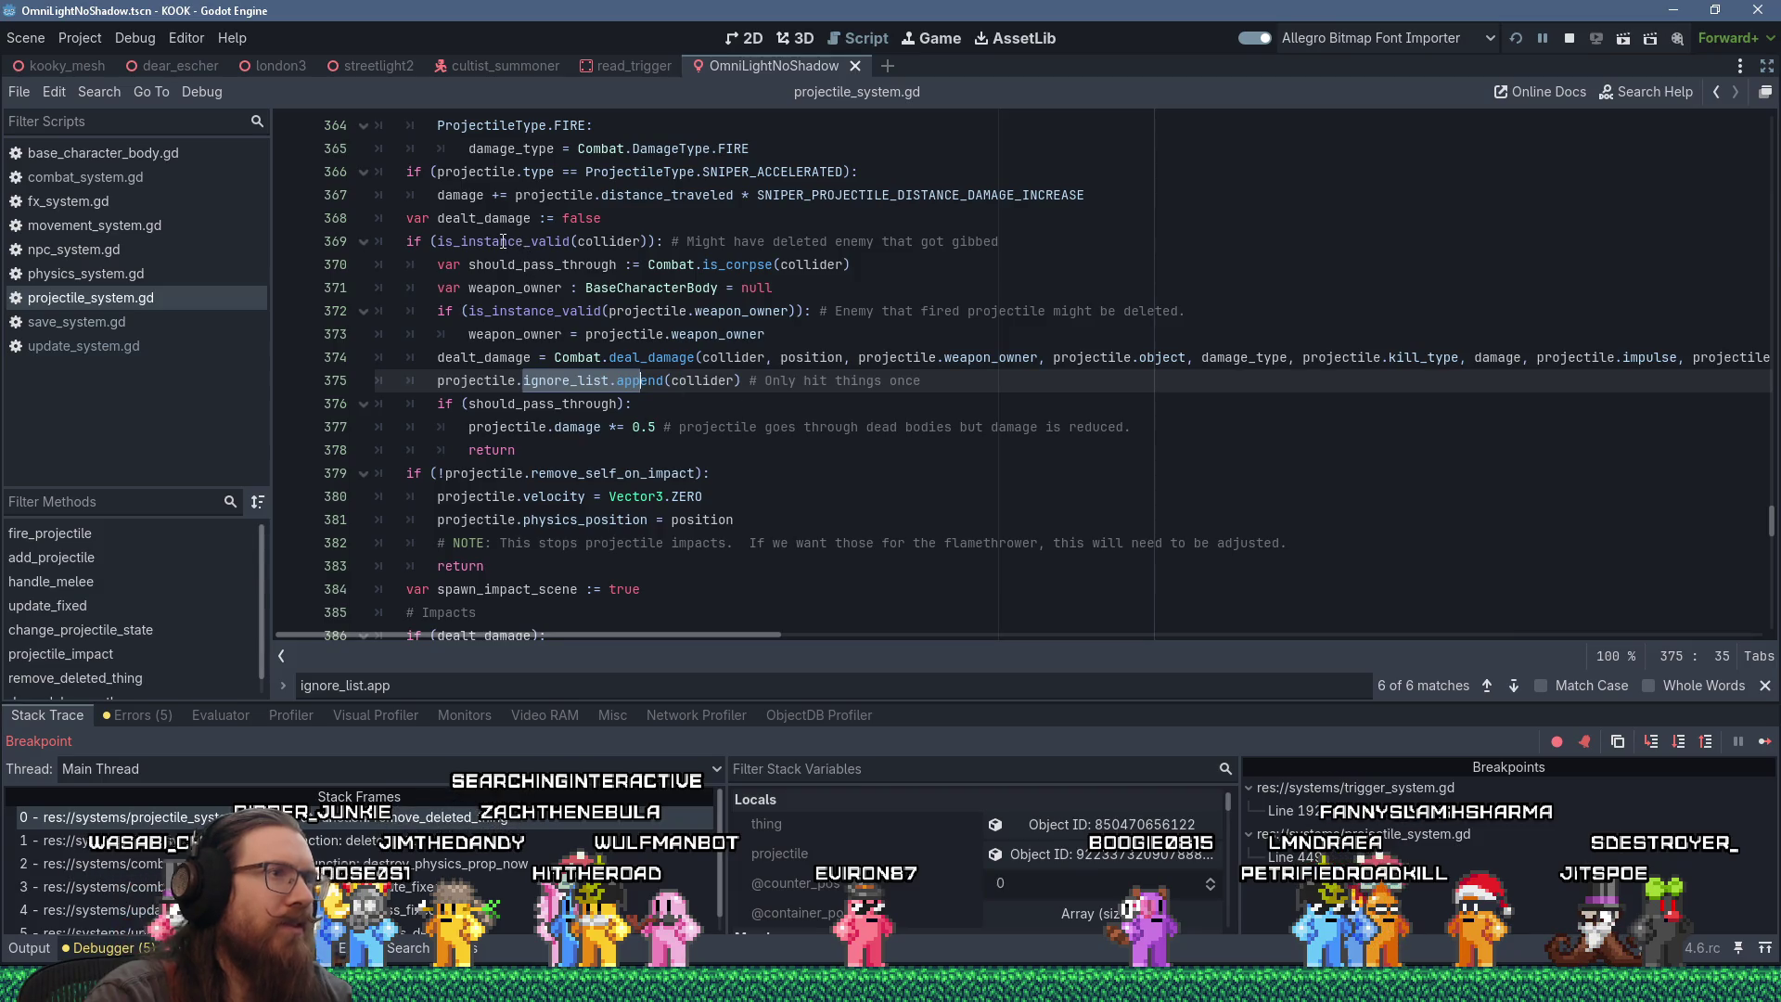
pyautogui.moveTo(502, 241)
pyautogui.mouseDown()
pyautogui.moveTo(680, 243)
pyautogui.moveTo(691, 360)
pyautogui.mouseUp()
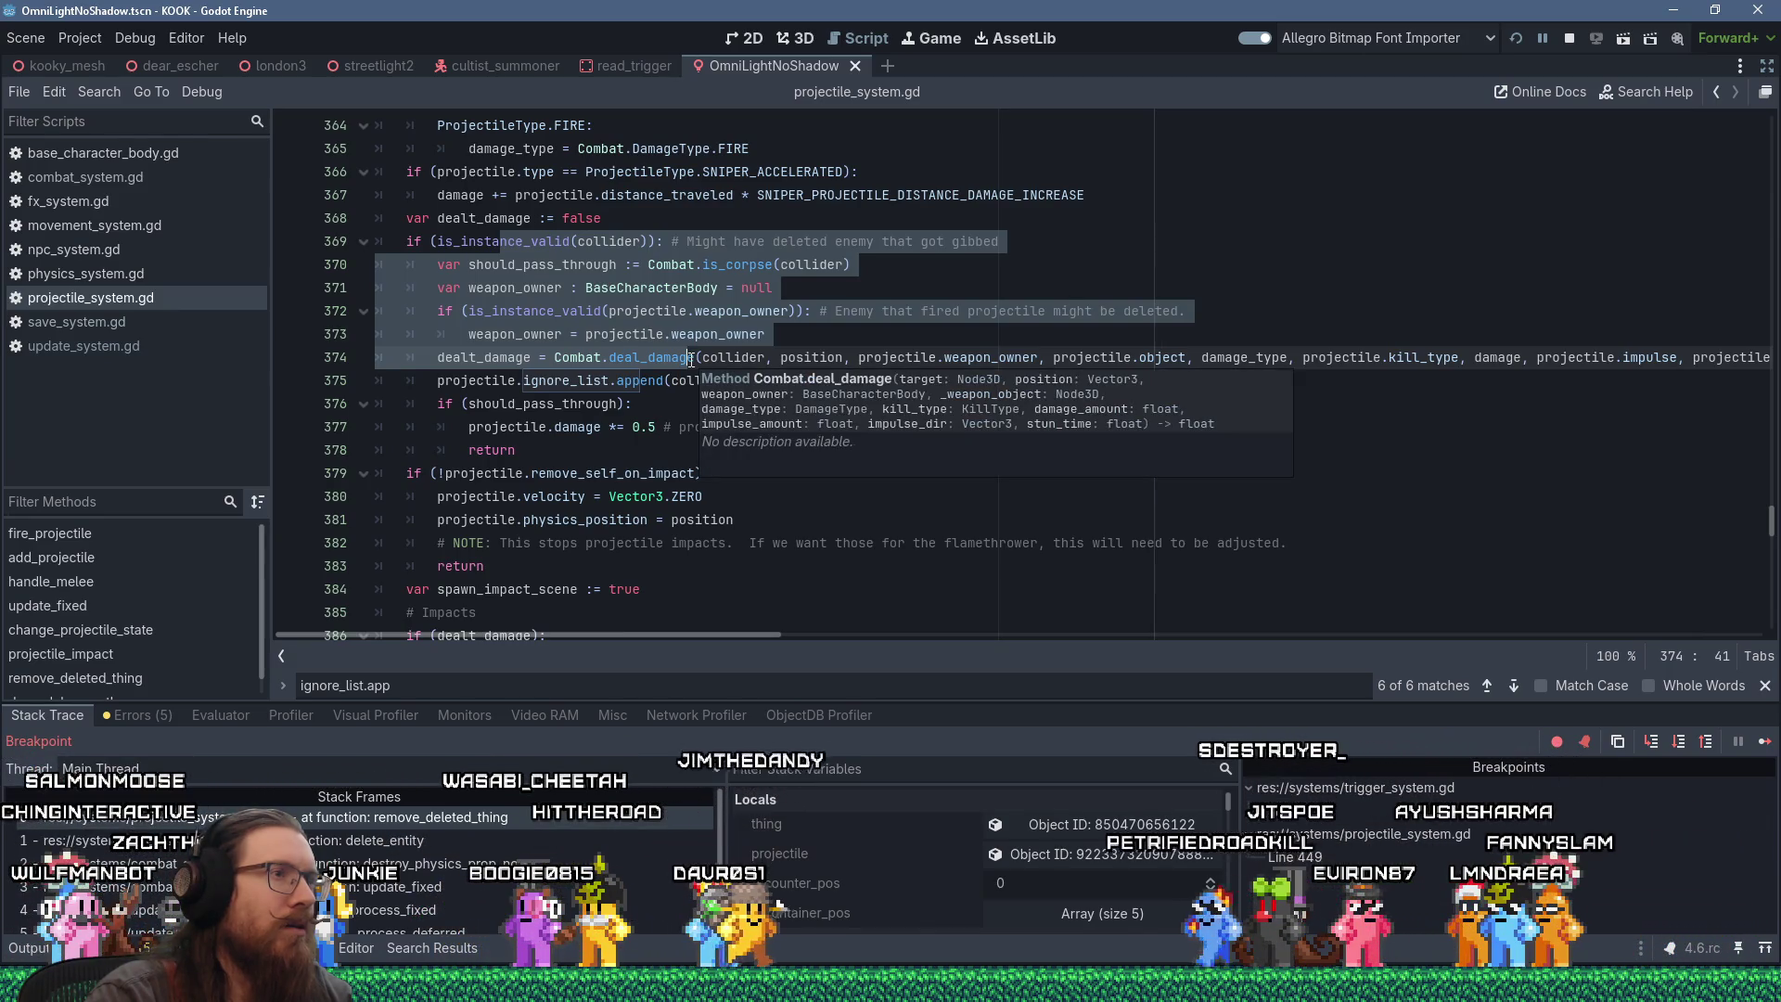
pyautogui.click(667, 380)
pyautogui.moveTo(668, 380)
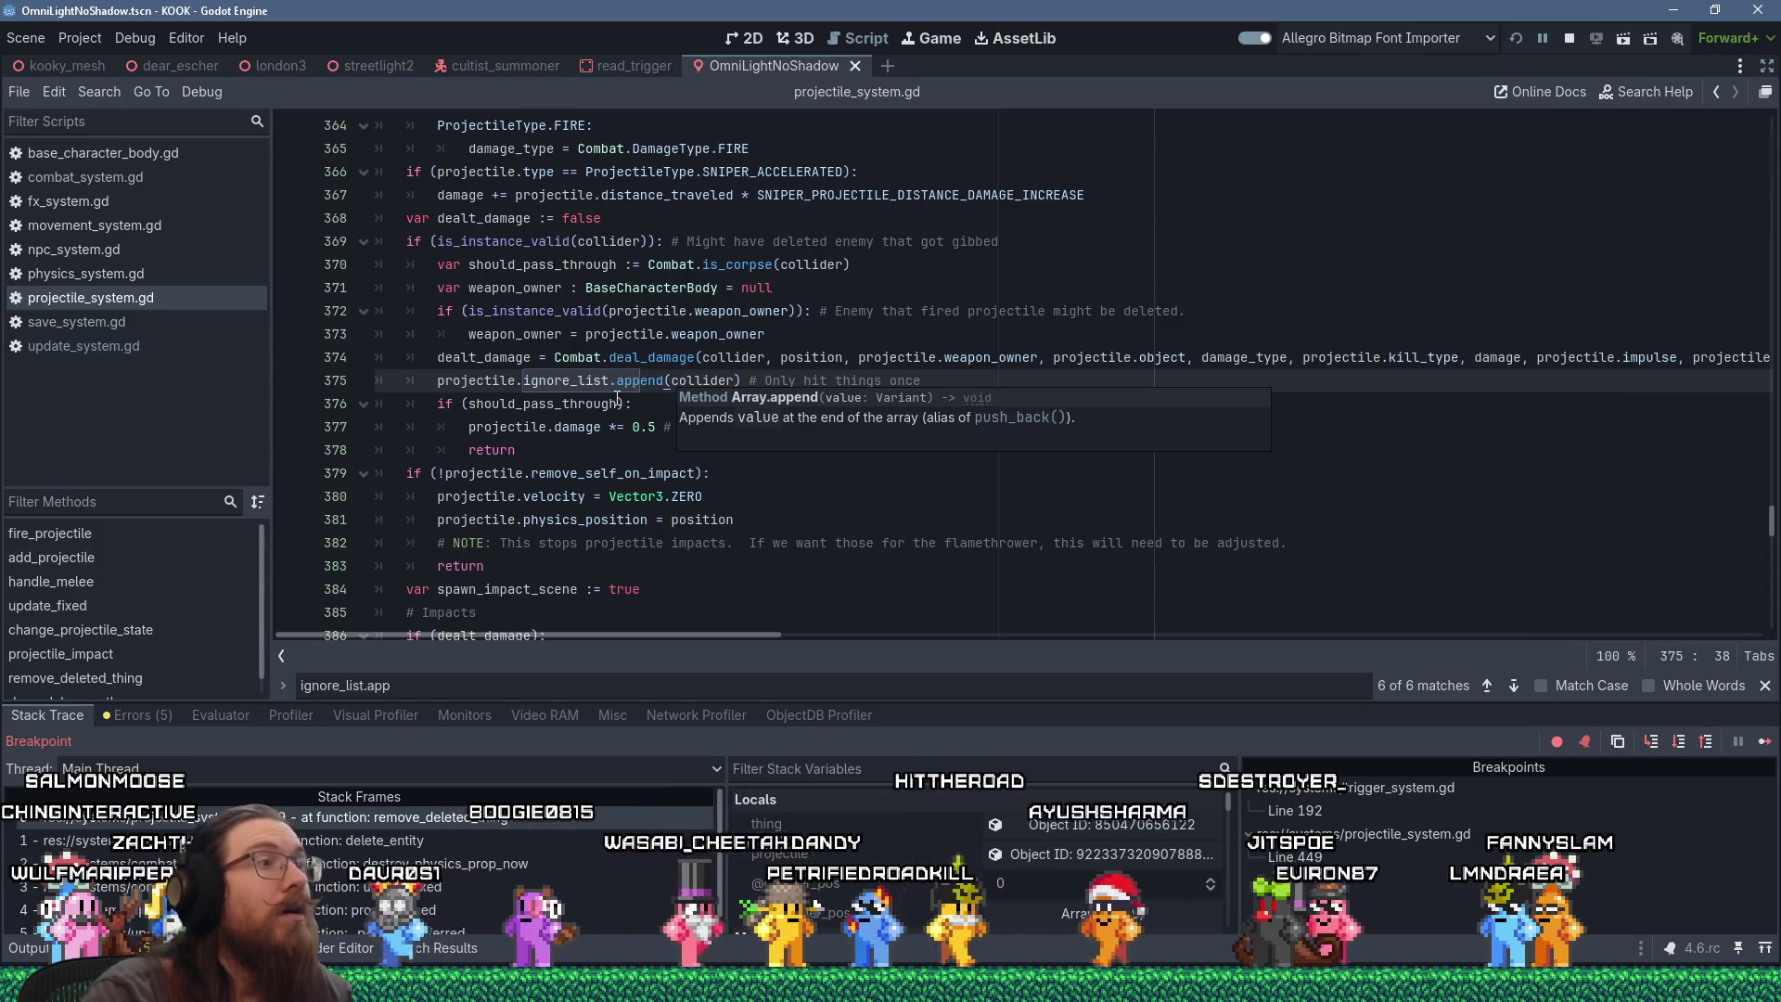
pyautogui.click(437, 380)
pyautogui.moveTo(675, 371); pyautogui.dragTo(941, 380)
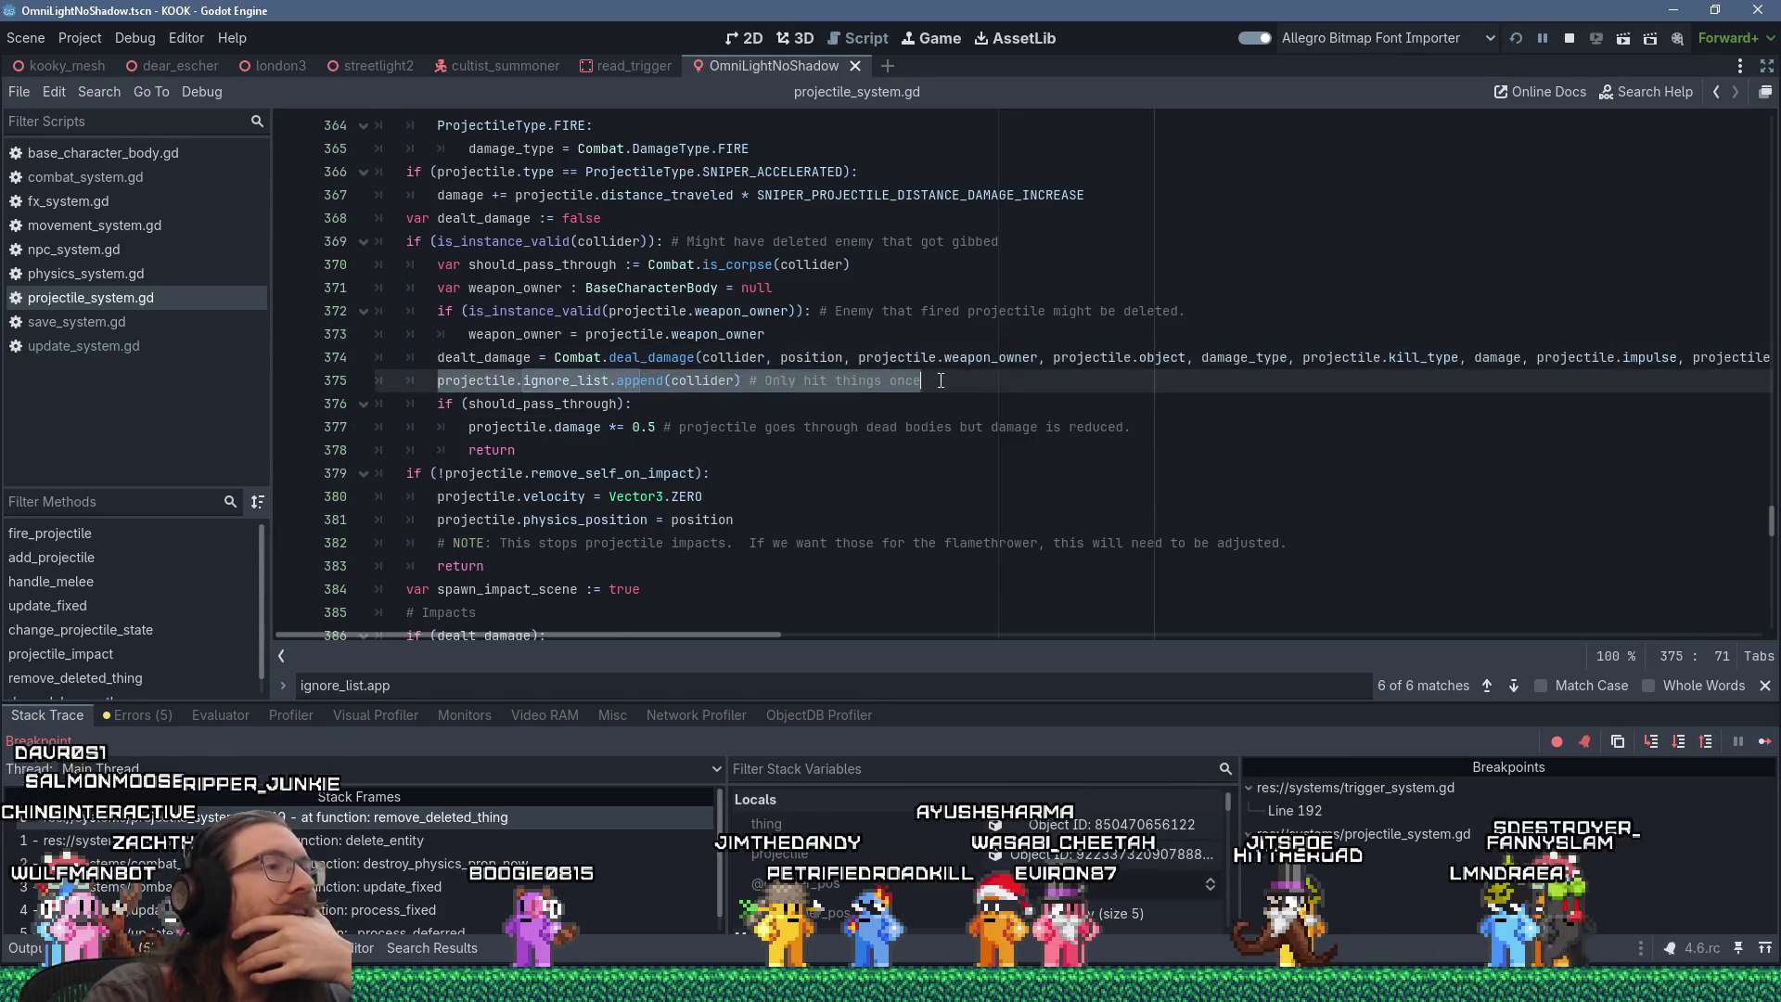
pyautogui.click(492, 380)
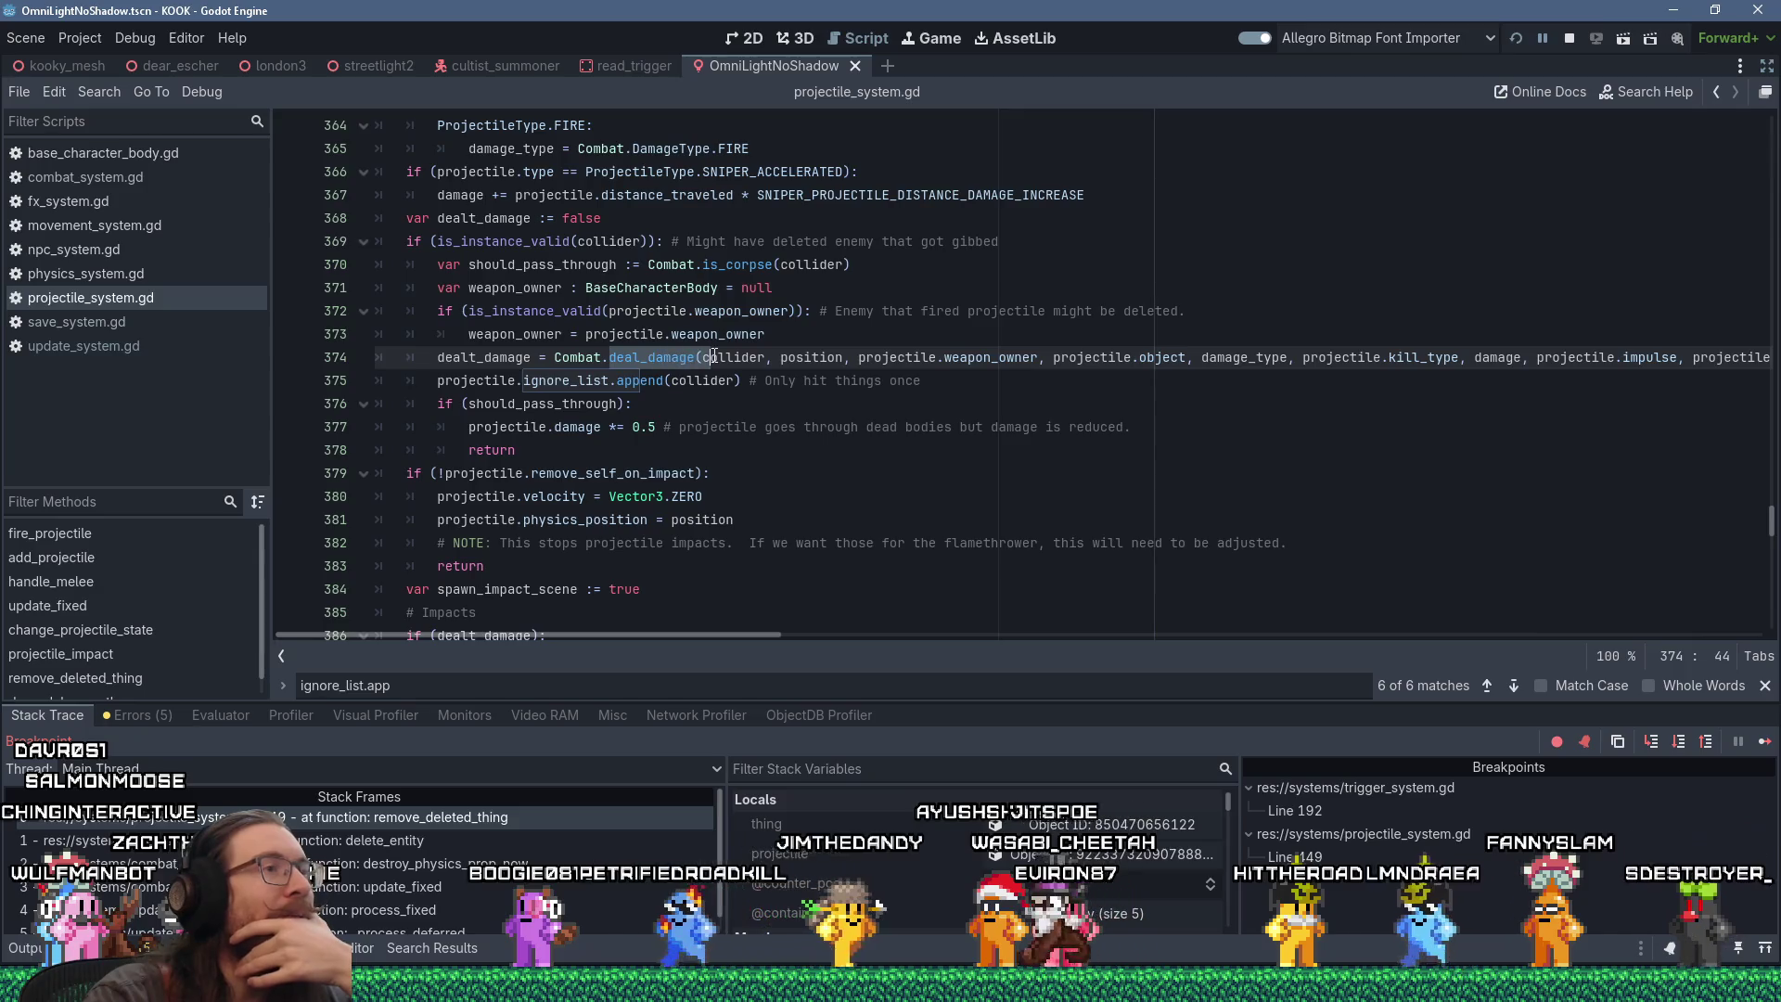
pyautogui.moveTo(437, 380); pyautogui.dragTo(948, 388)
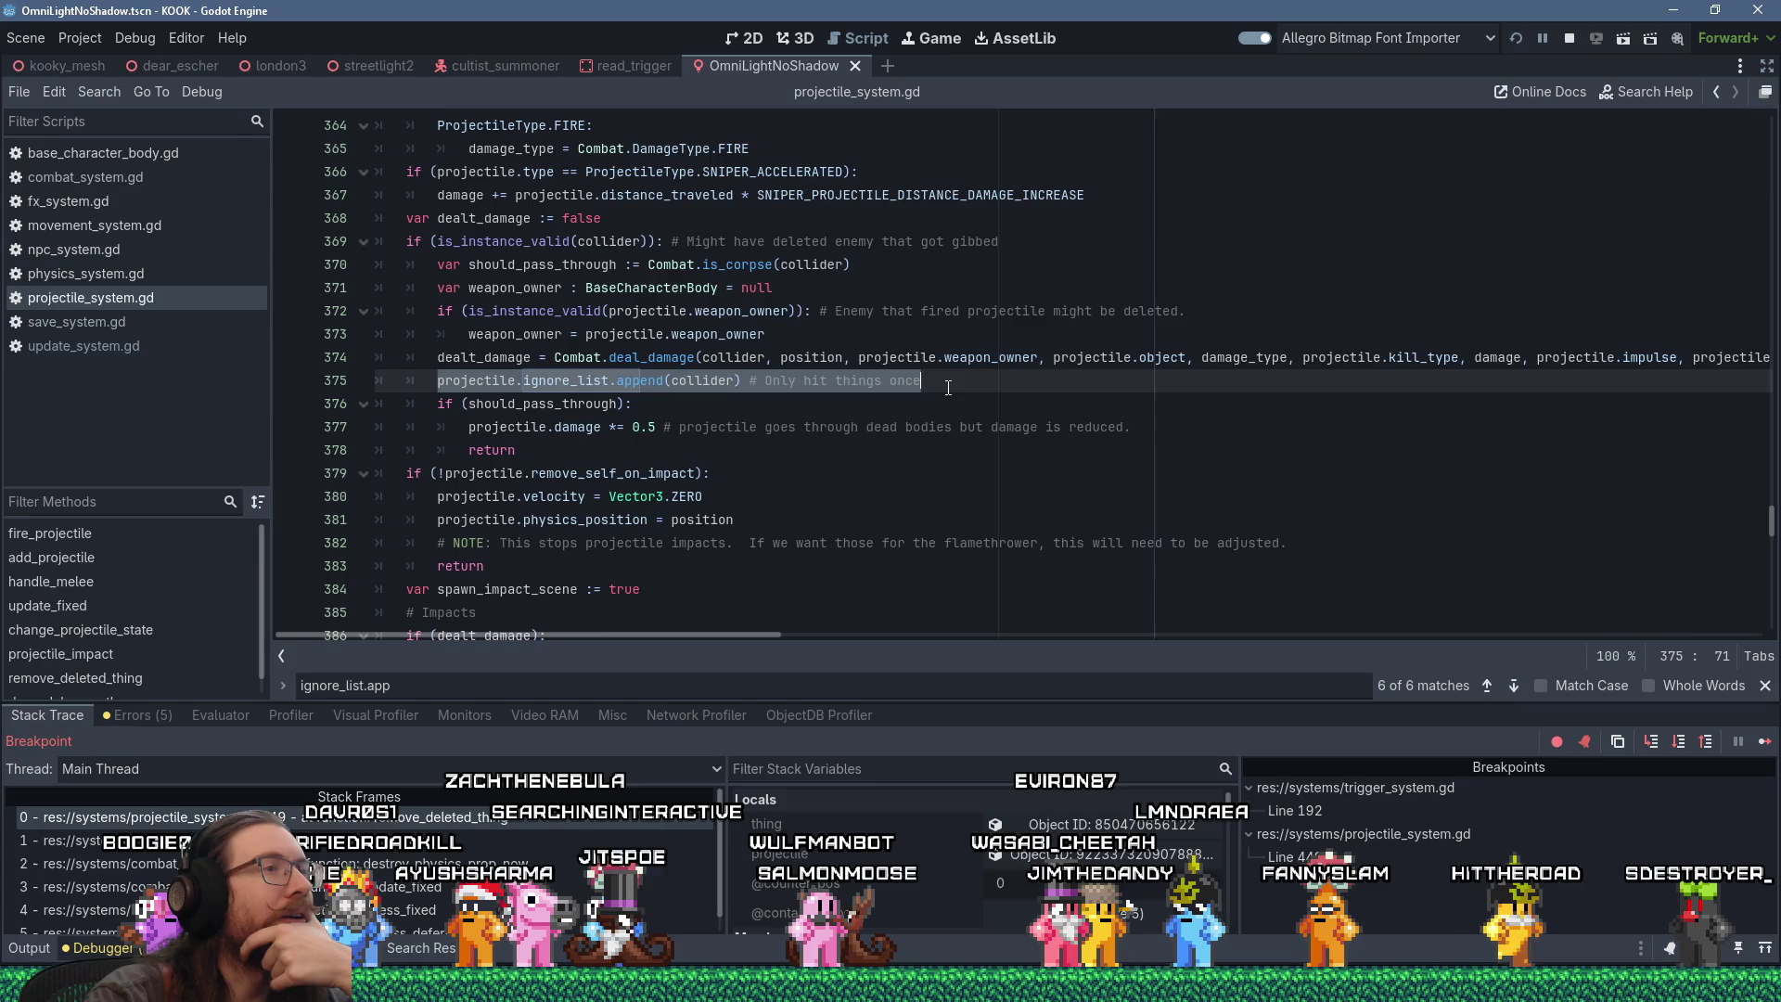
pyautogui.click(643, 358)
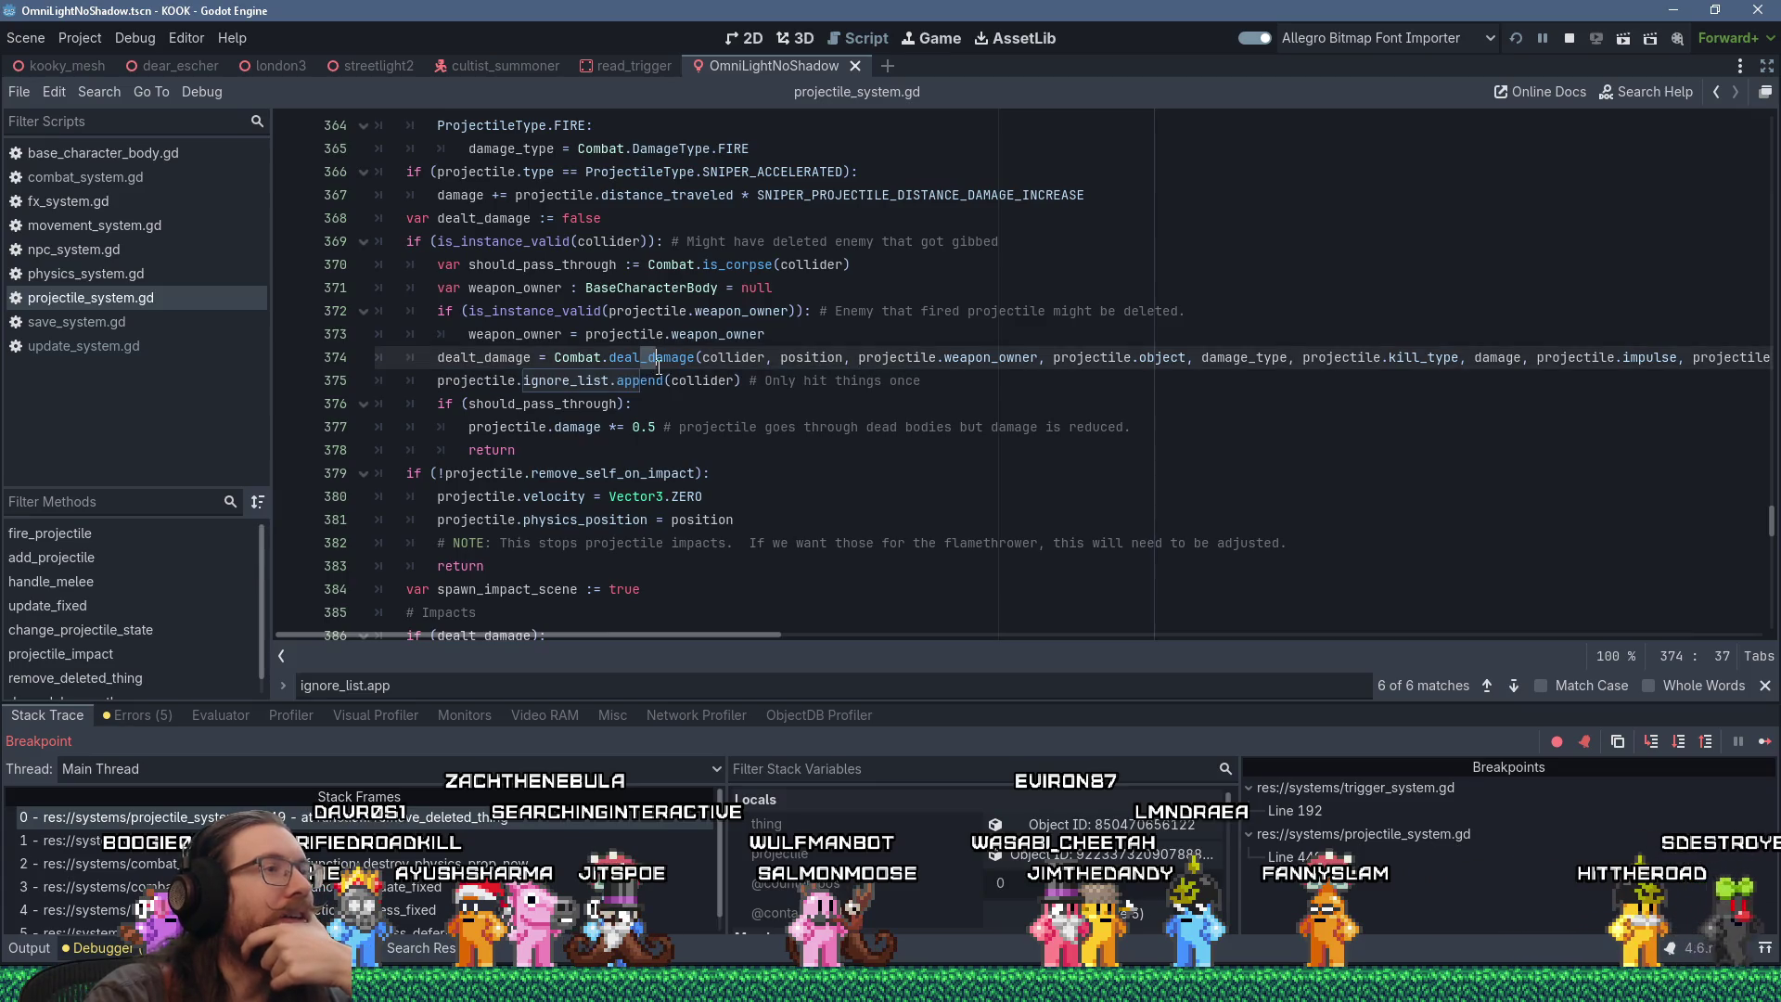
pyautogui.click(628, 383)
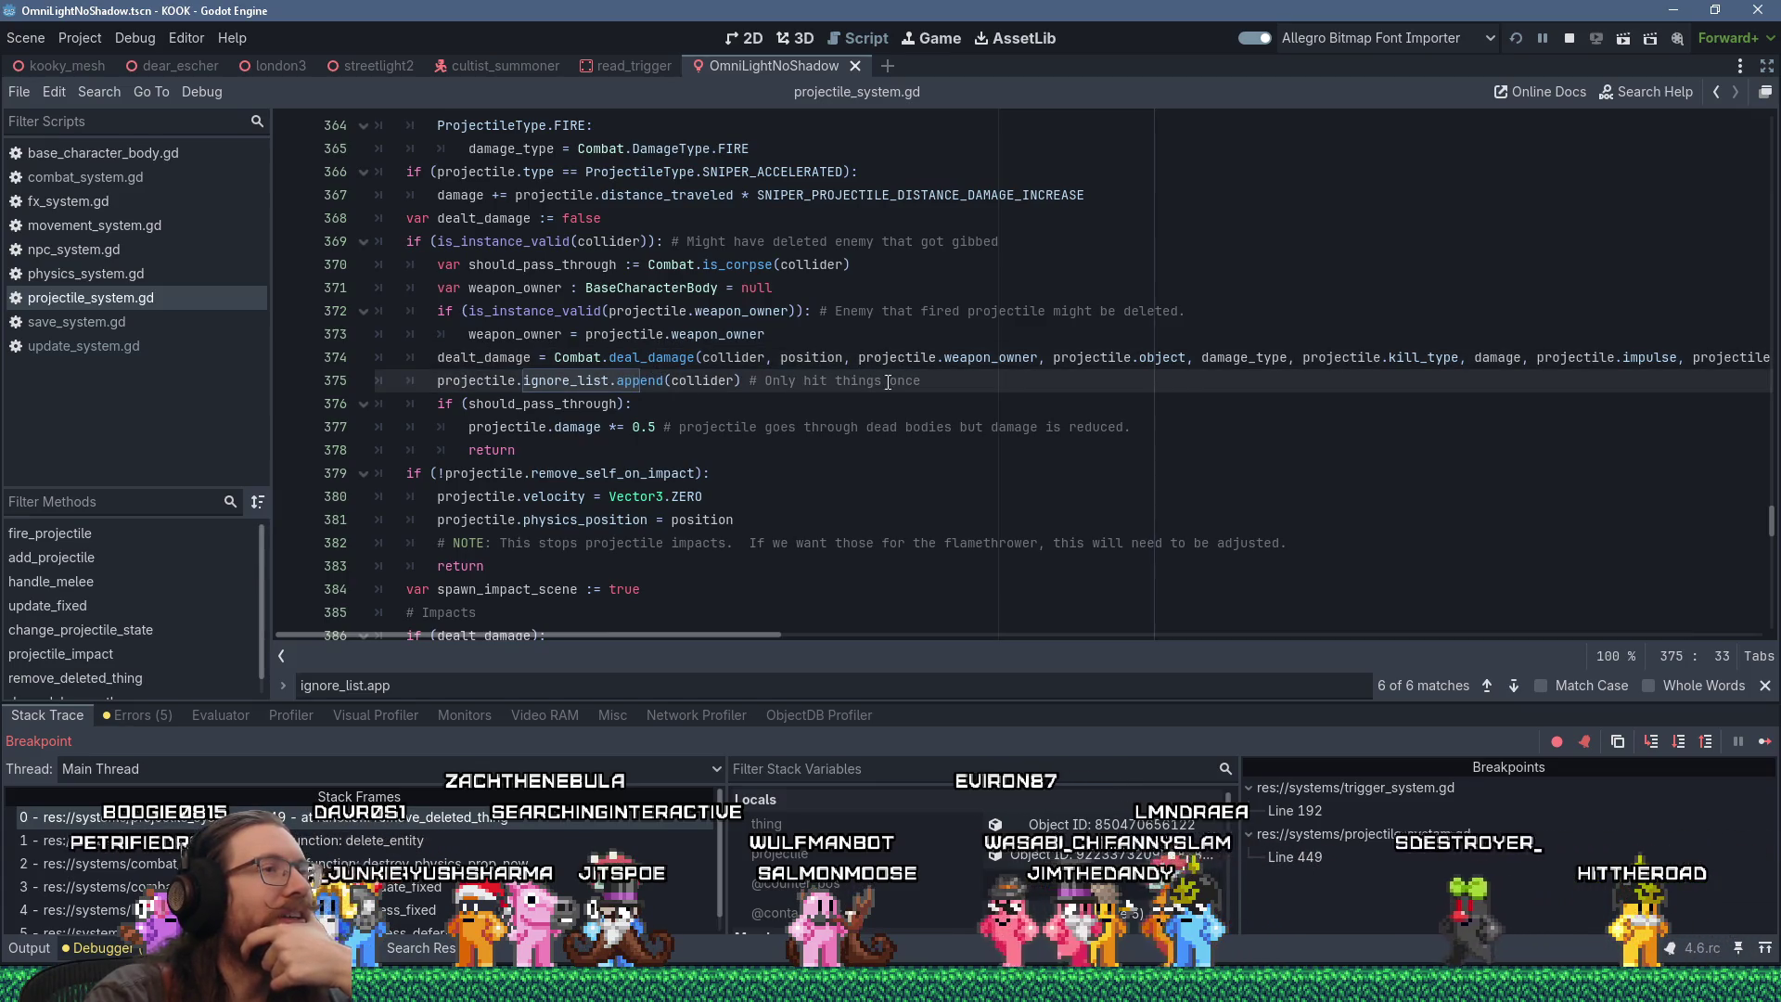
pyautogui.press('End')
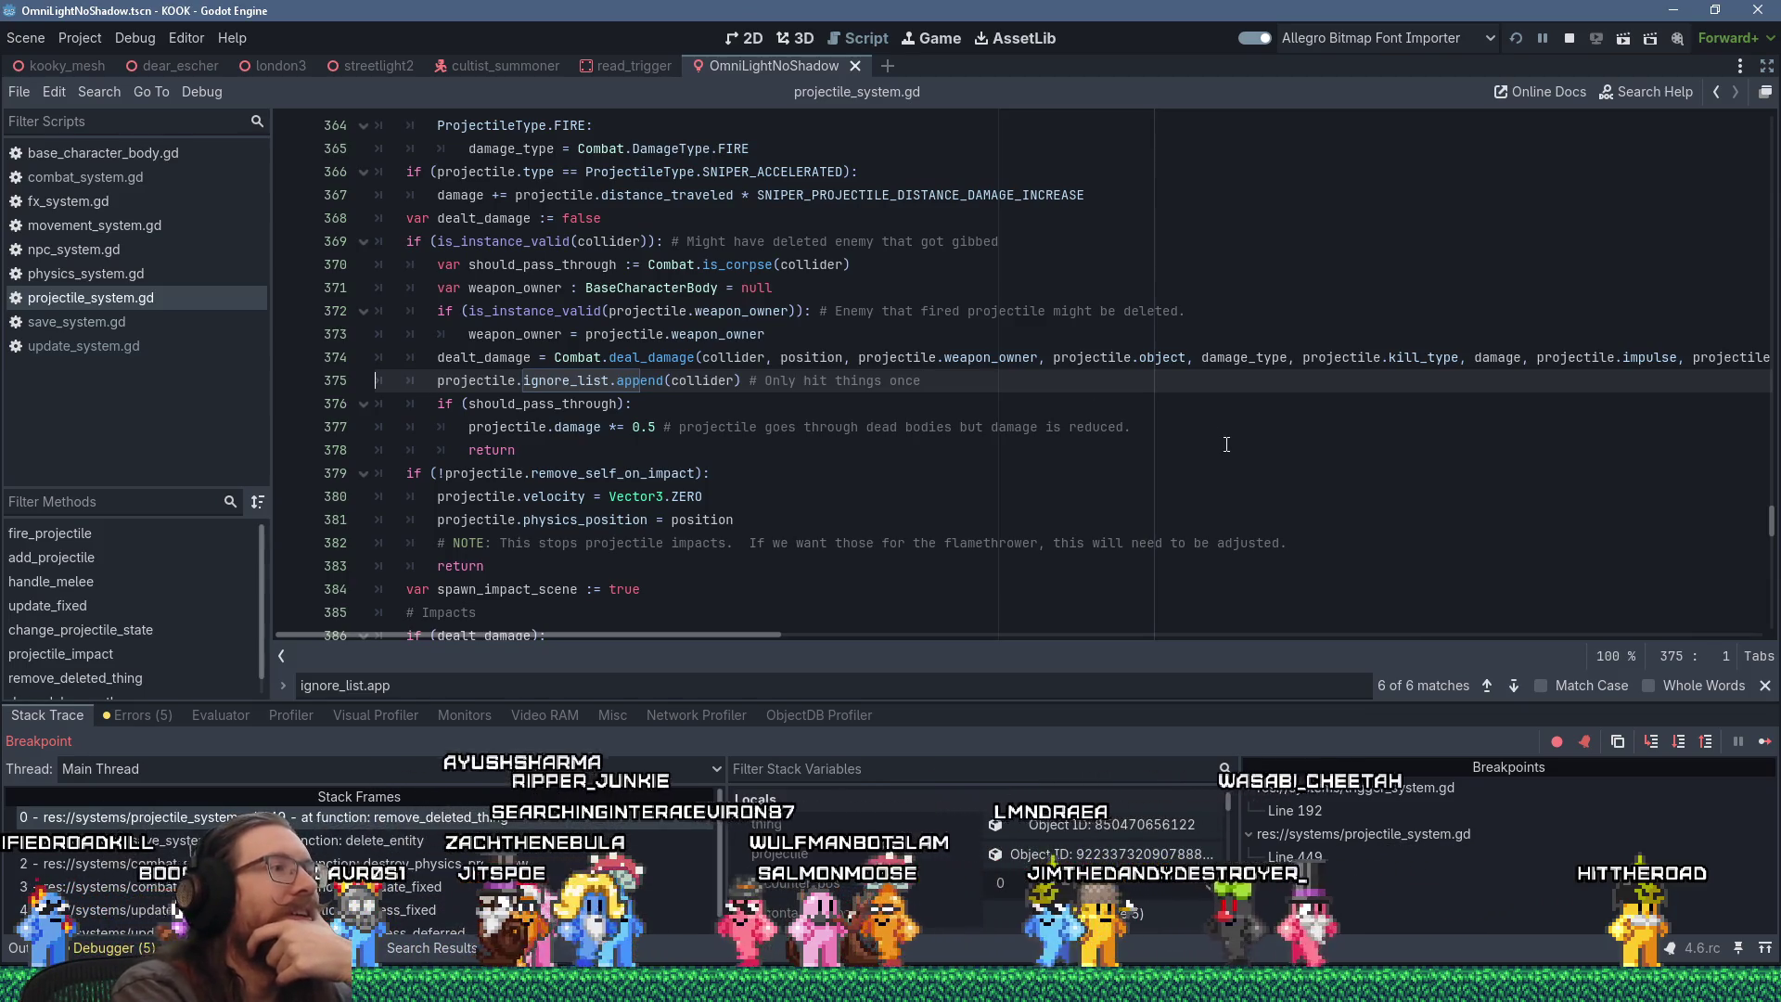
pyautogui.press('Home')
pyautogui.press('Home')
pyautogui.hotkey('shift', 'Down')
pyautogui.hotkey('ctrl', 'c')
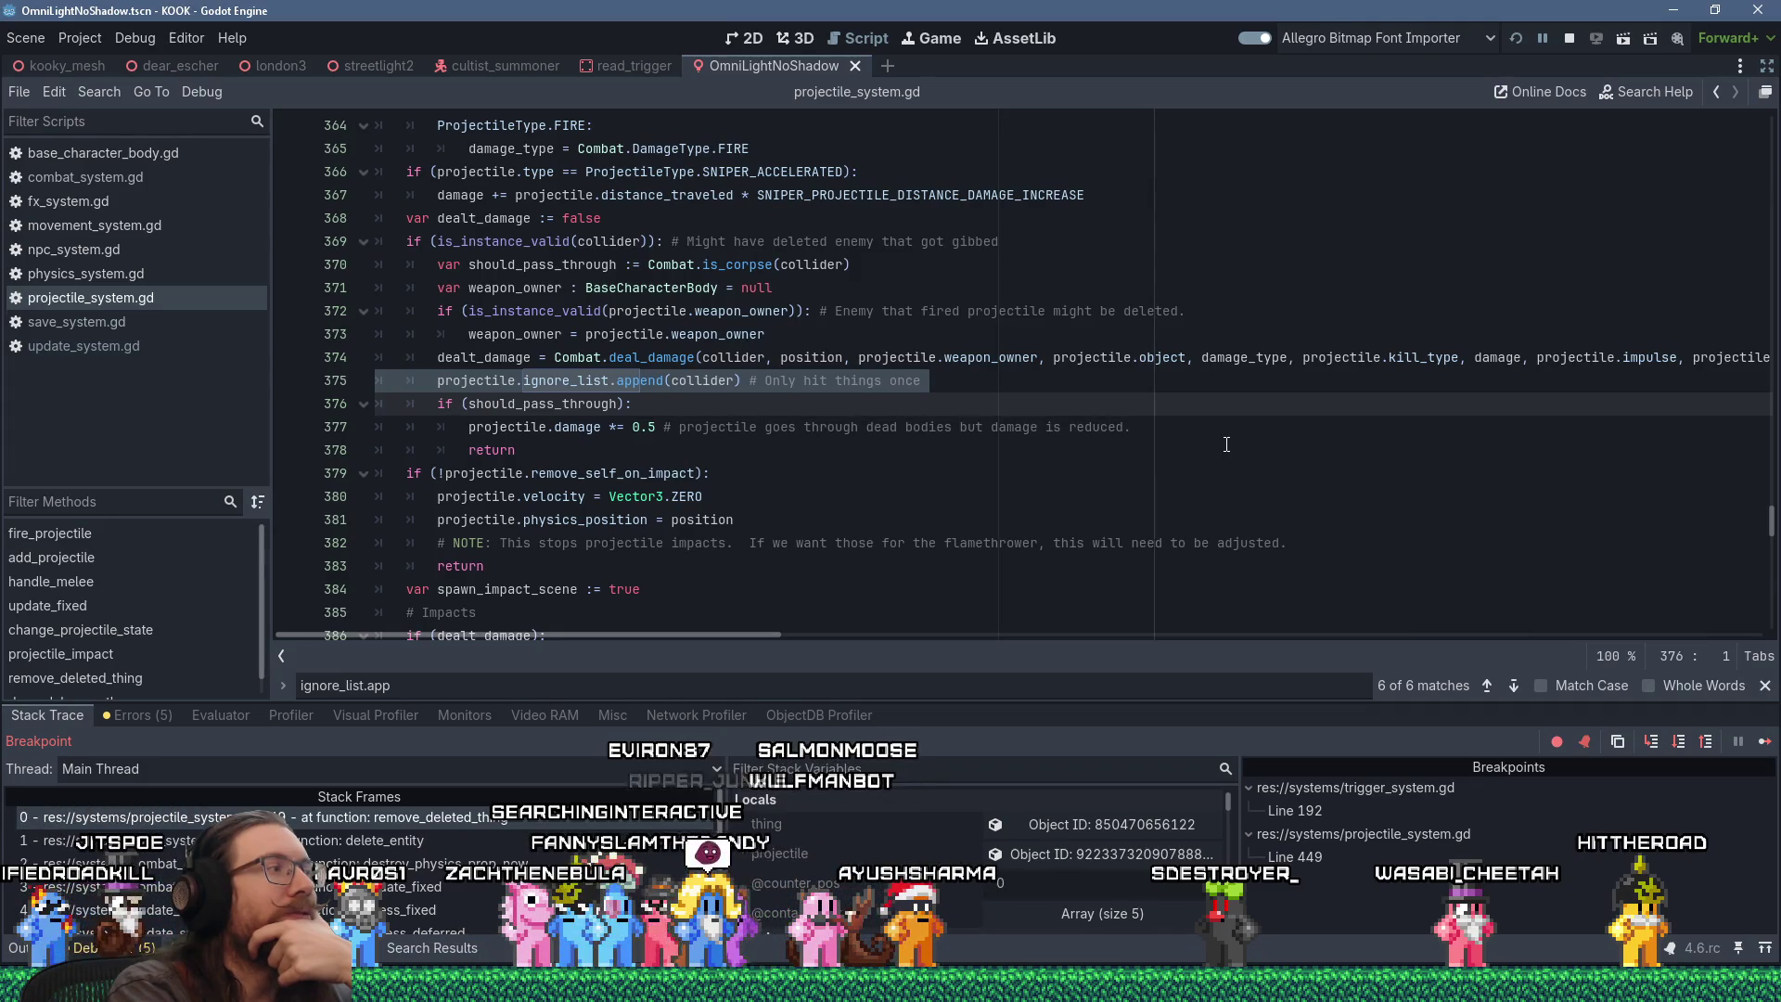
# Step: Move the ignore_list.append line above the Combat.deal_damage call, now on line 374
pyautogui.hotkey('shift', 'Delete')
pyautogui.press('Up')
pyautogui.press('shift+Insert')
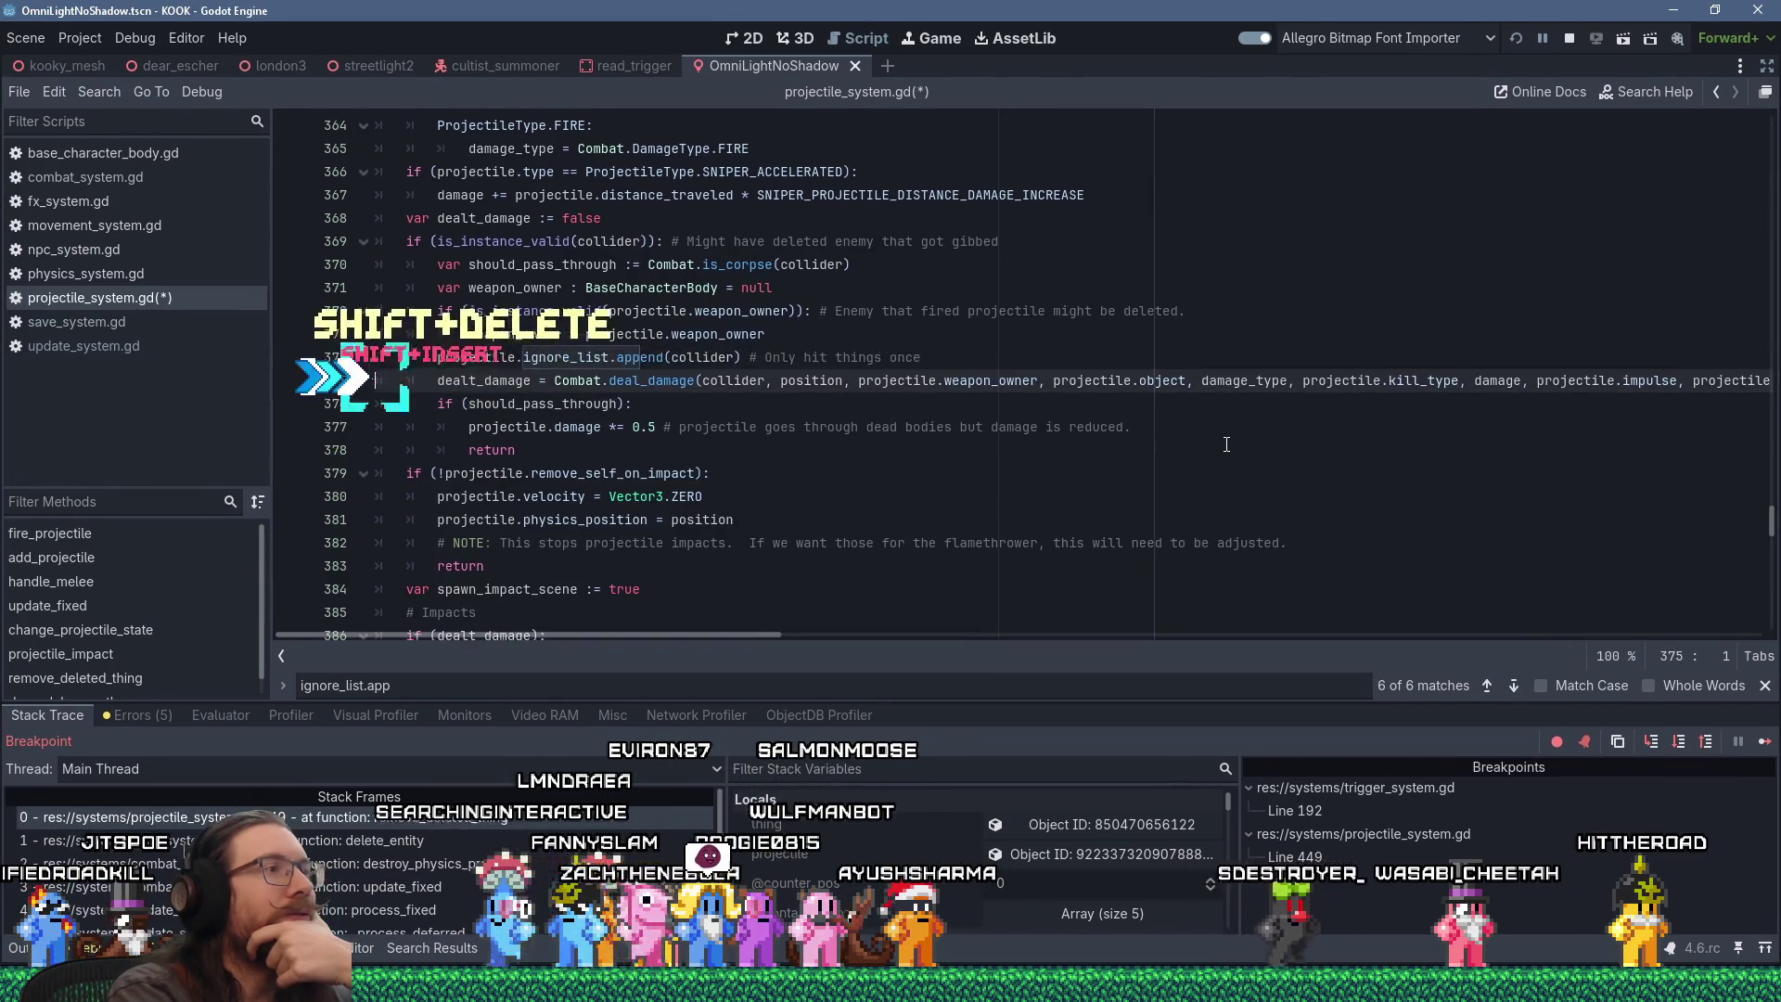
pyautogui.press('Up')
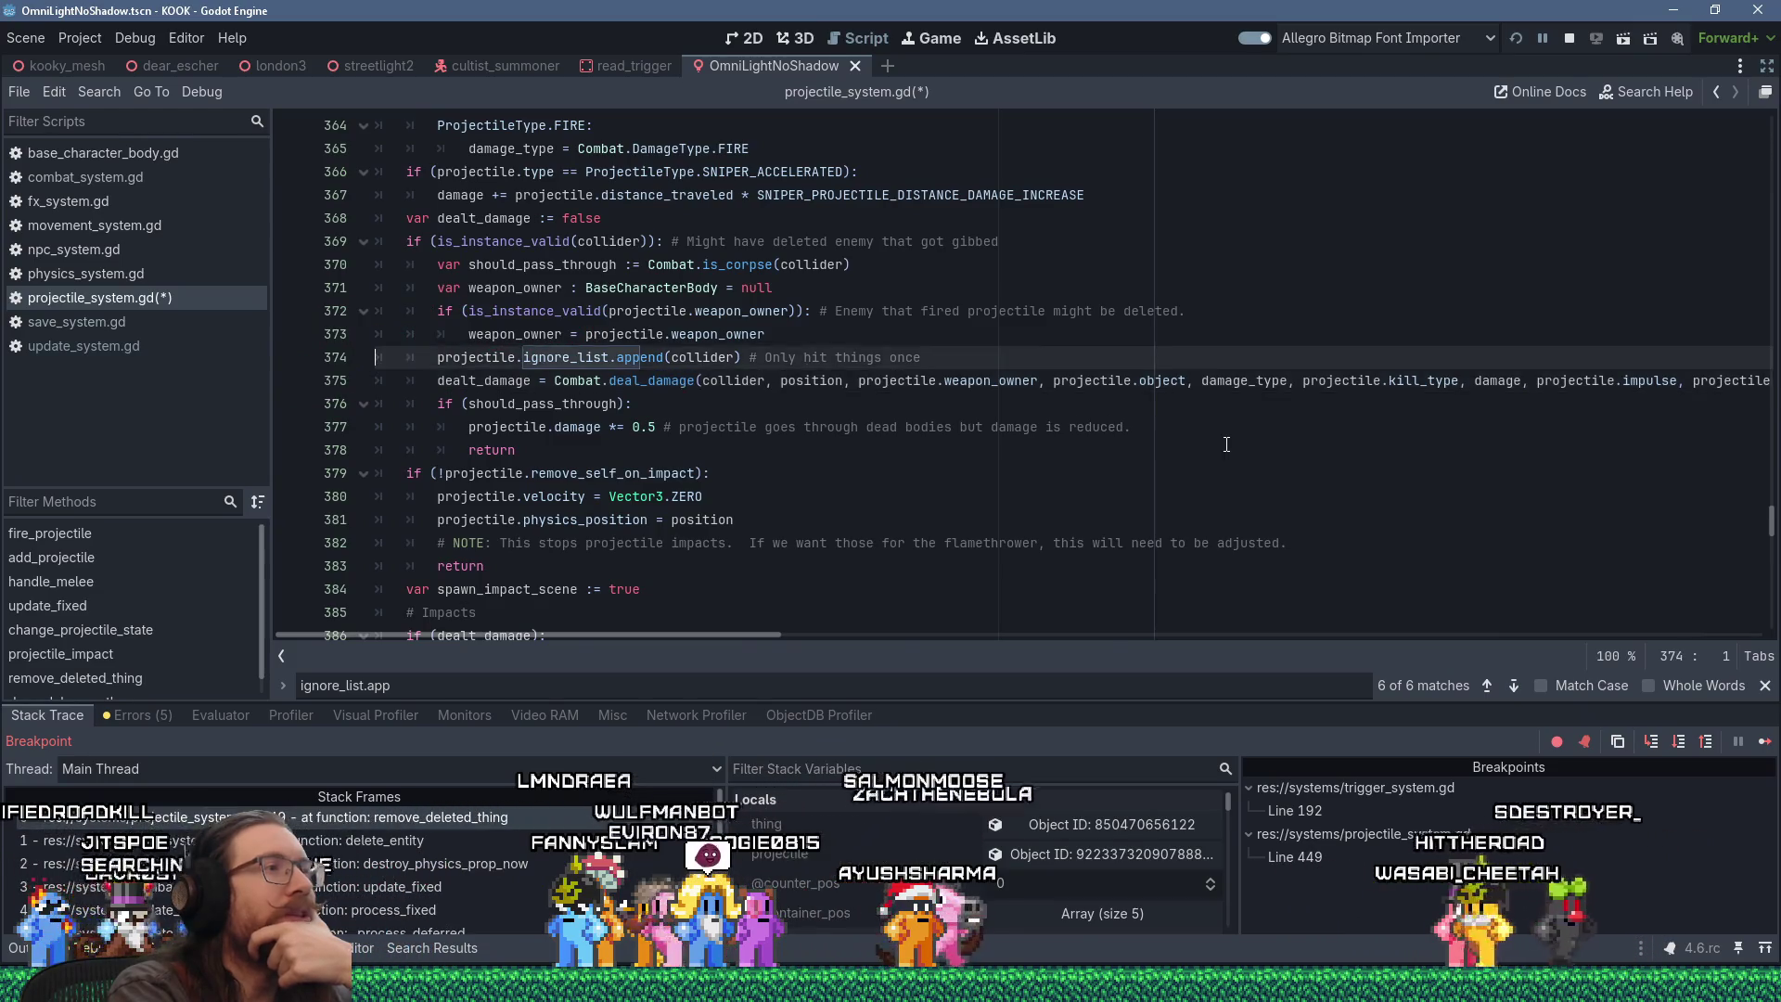
pyautogui.hotkey('shift', 'Down')
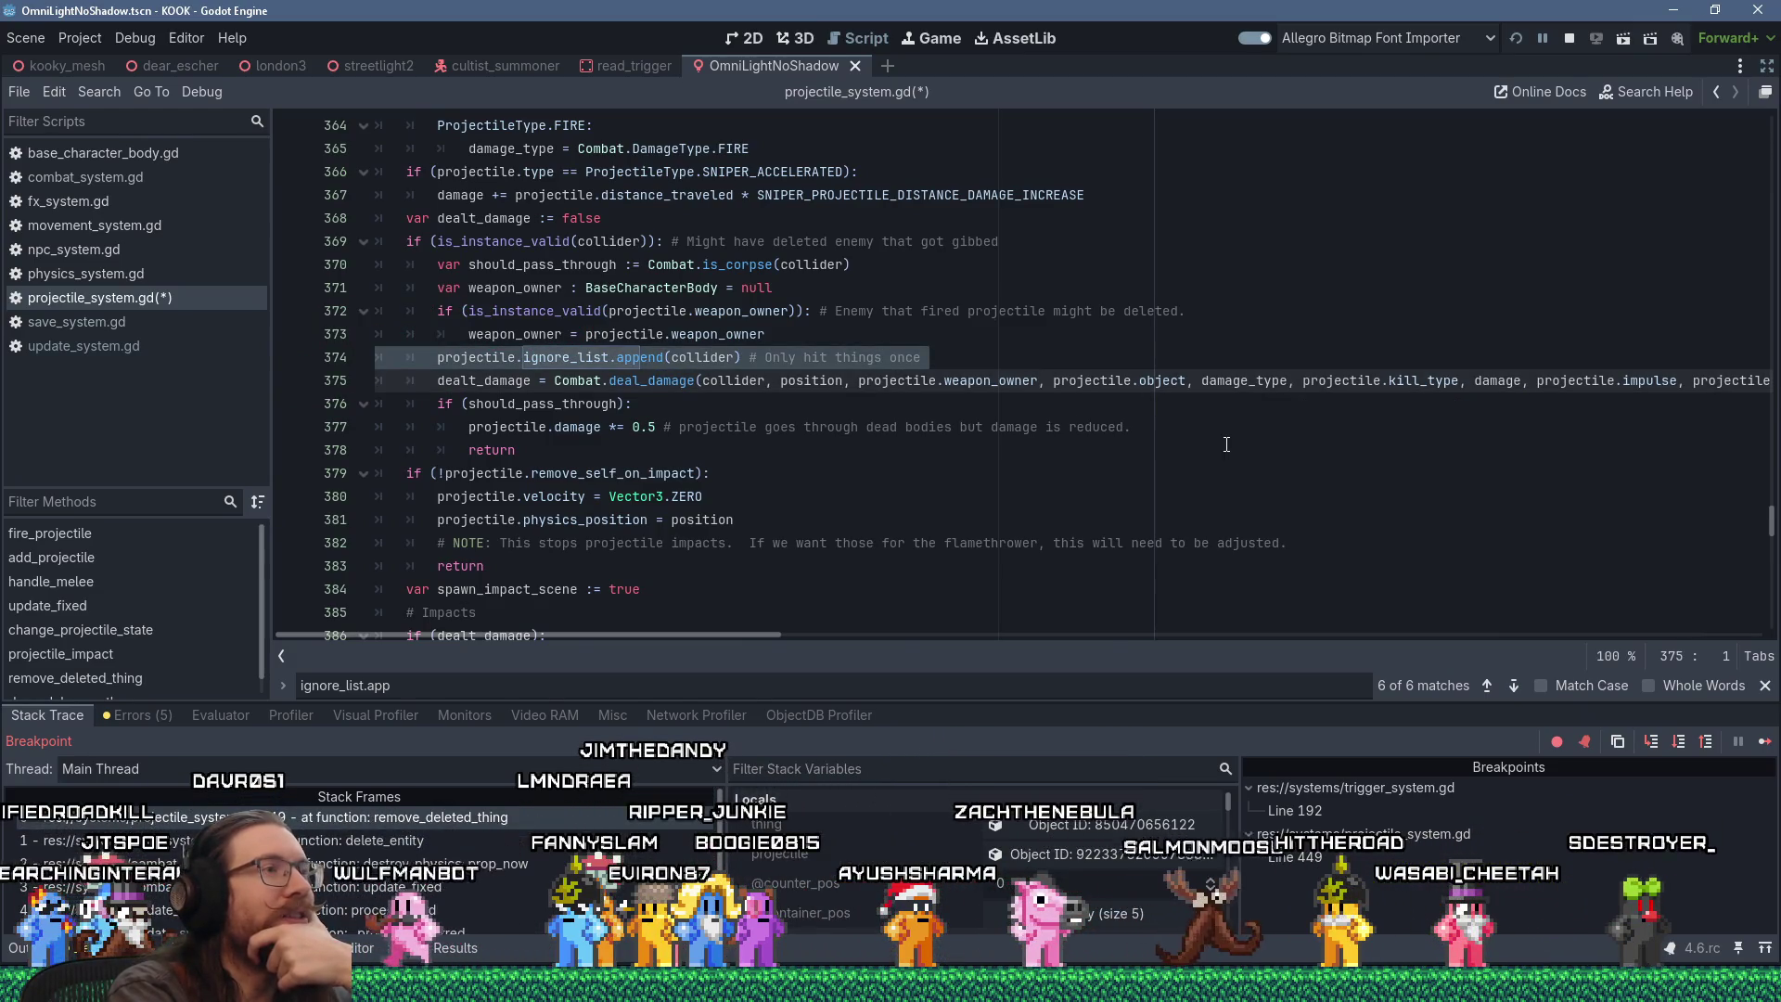
pyautogui.hotkey('shift', 'Down')
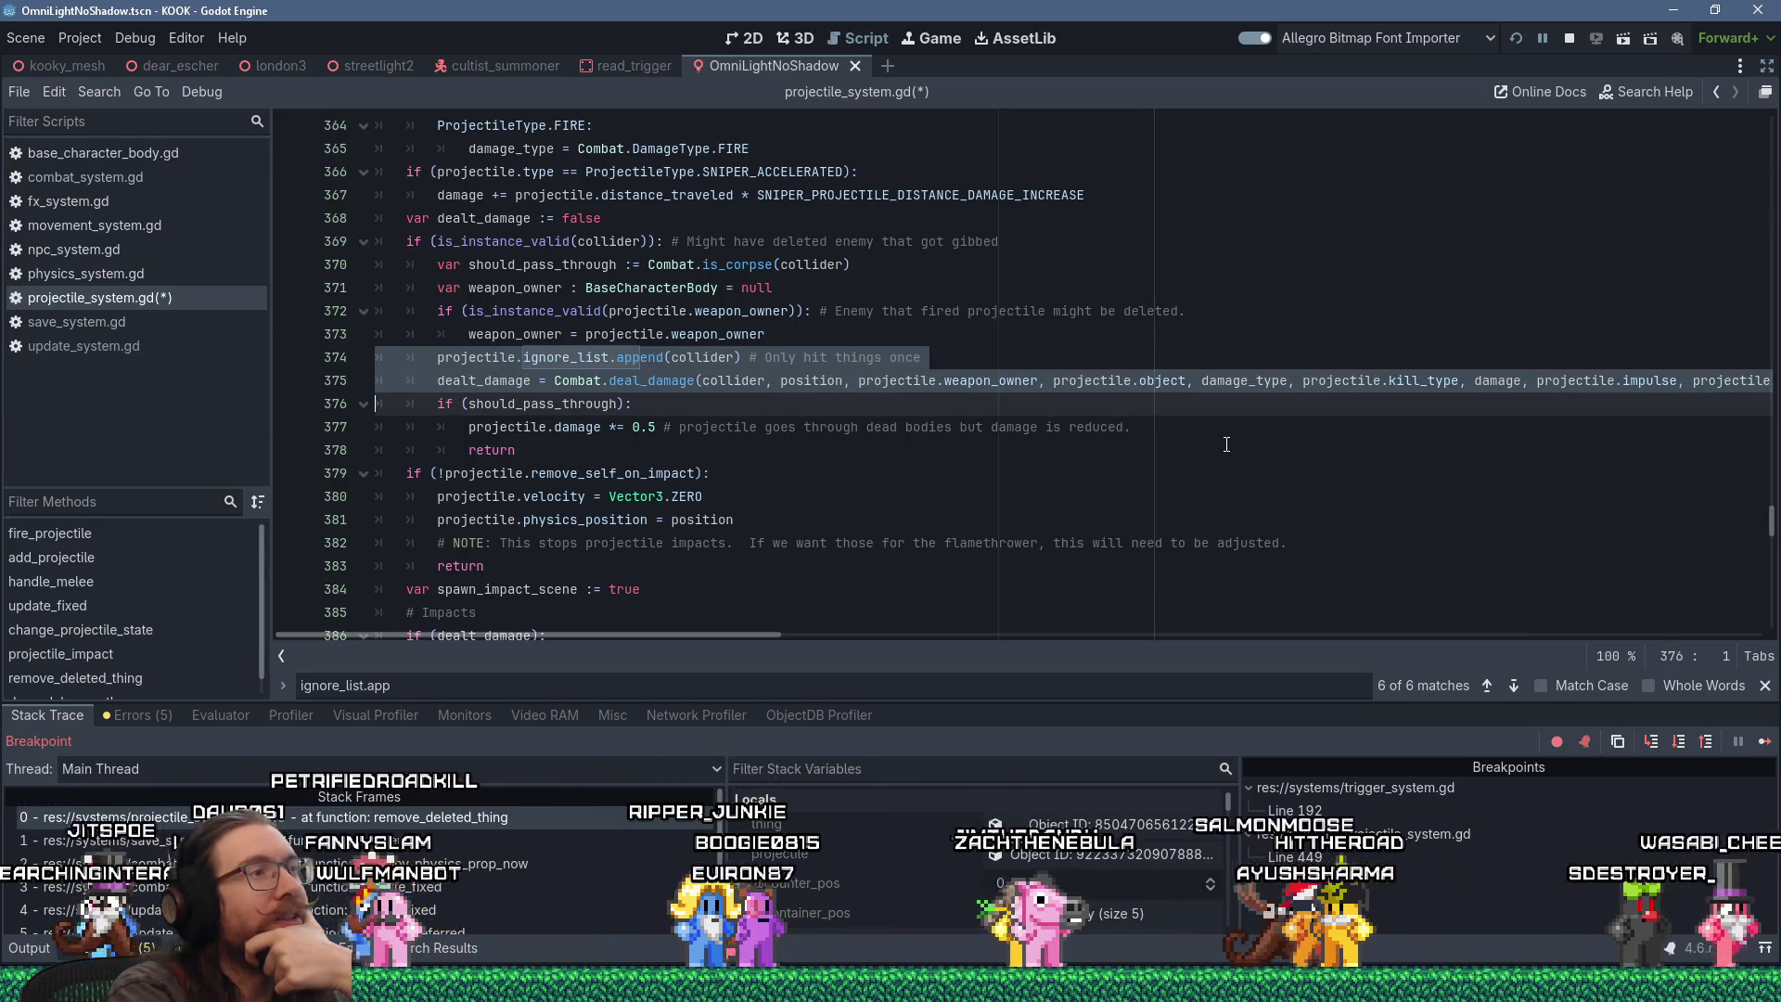
# Step: Reselect the moved append line and stop the running debug session
pyautogui.press('Escape')
pyautogui.press('Up')
pyautogui.hotkey('shift', 'Up')
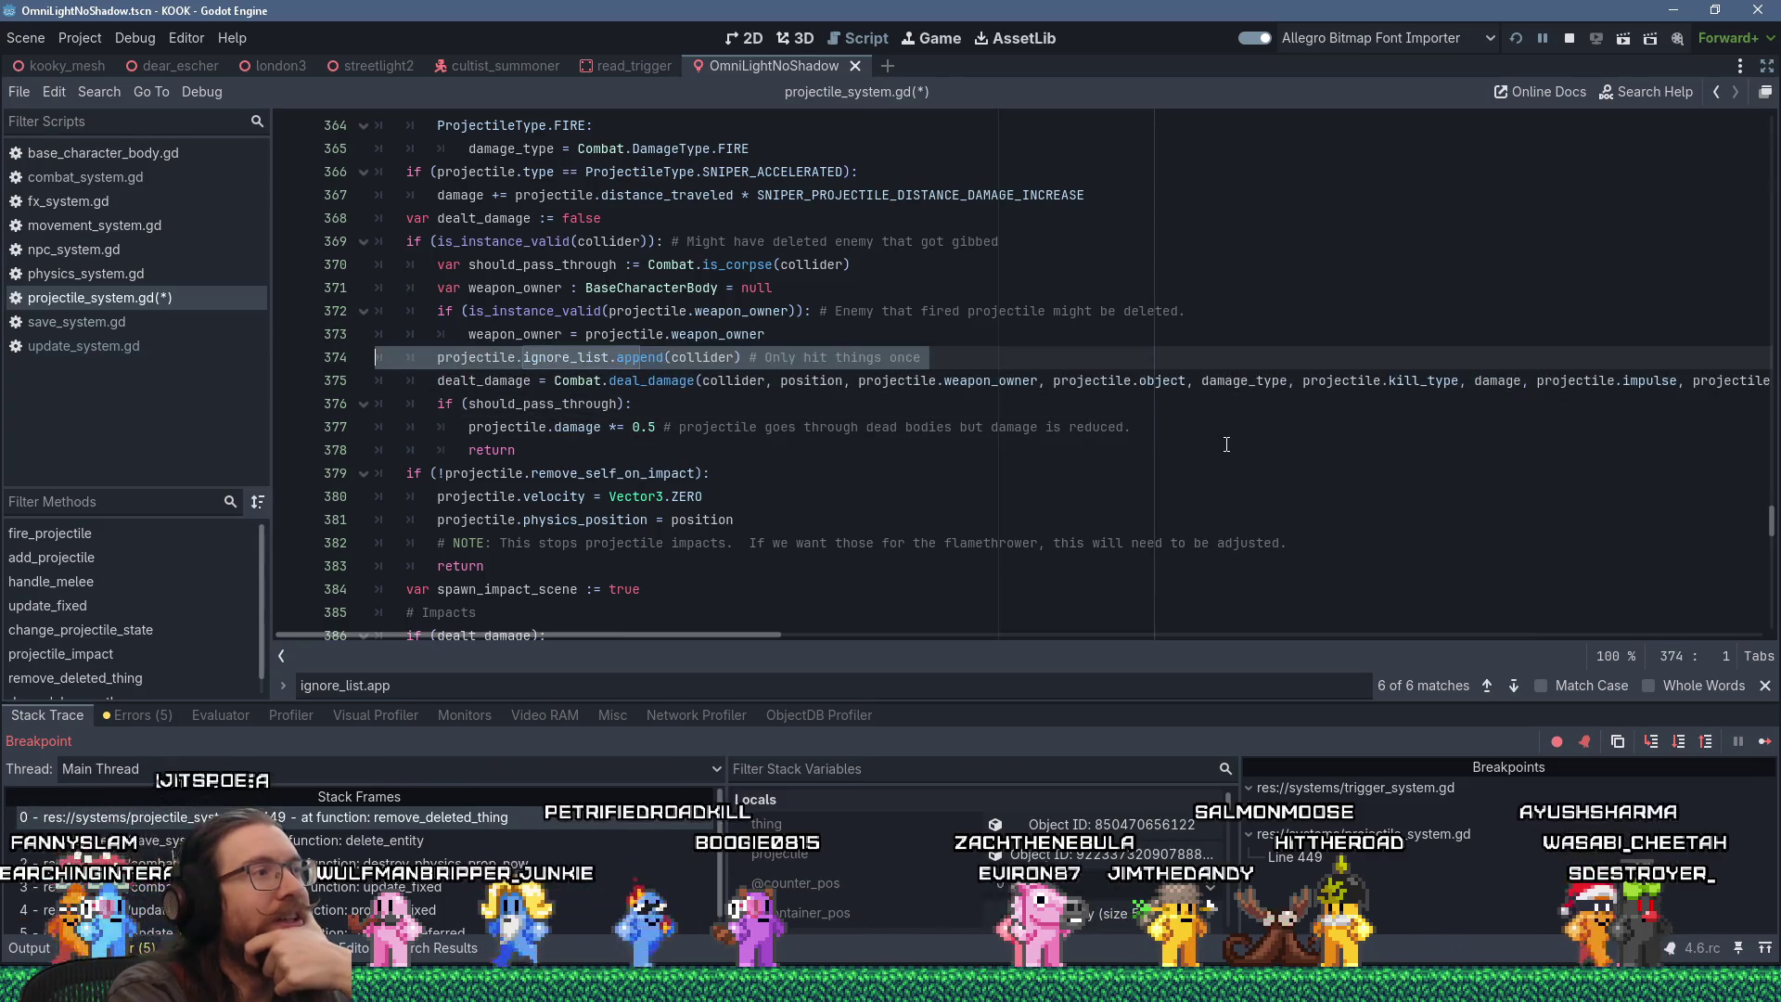
pyautogui.click(1567, 40)
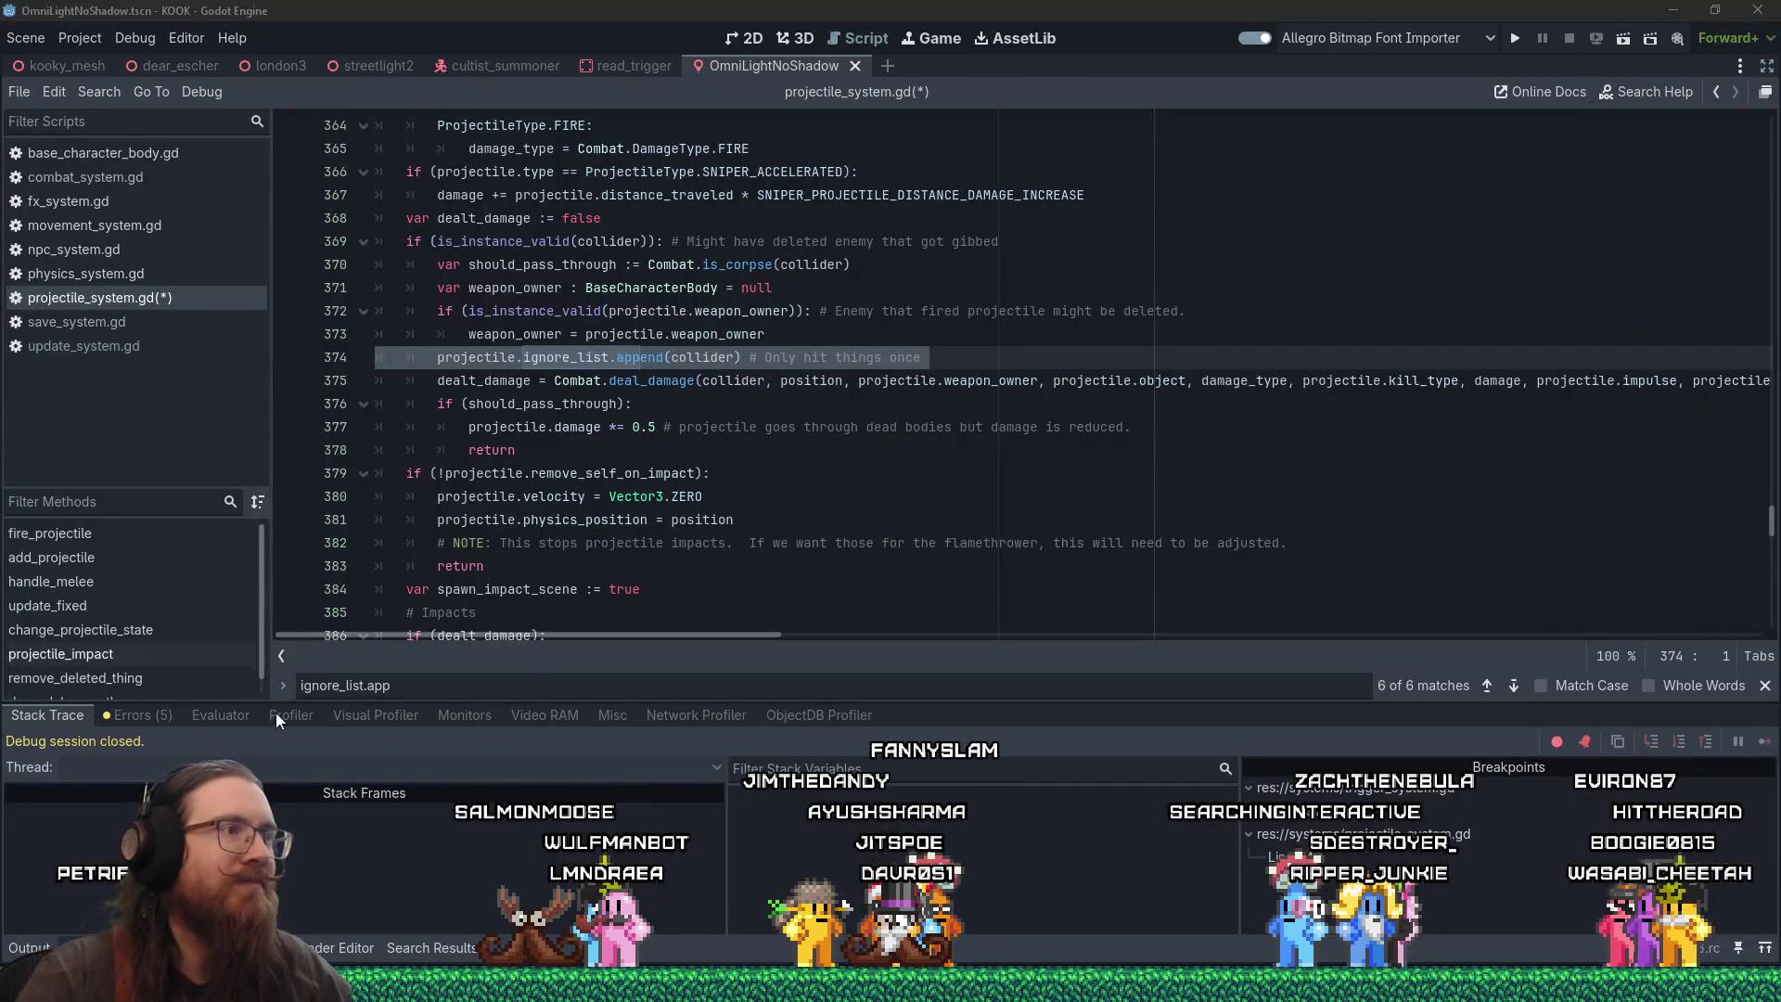
# Step: Save and relaunch, load the quick save with F9, fire, then remove the line 449 breakpoint
pyautogui.click(966, 363)
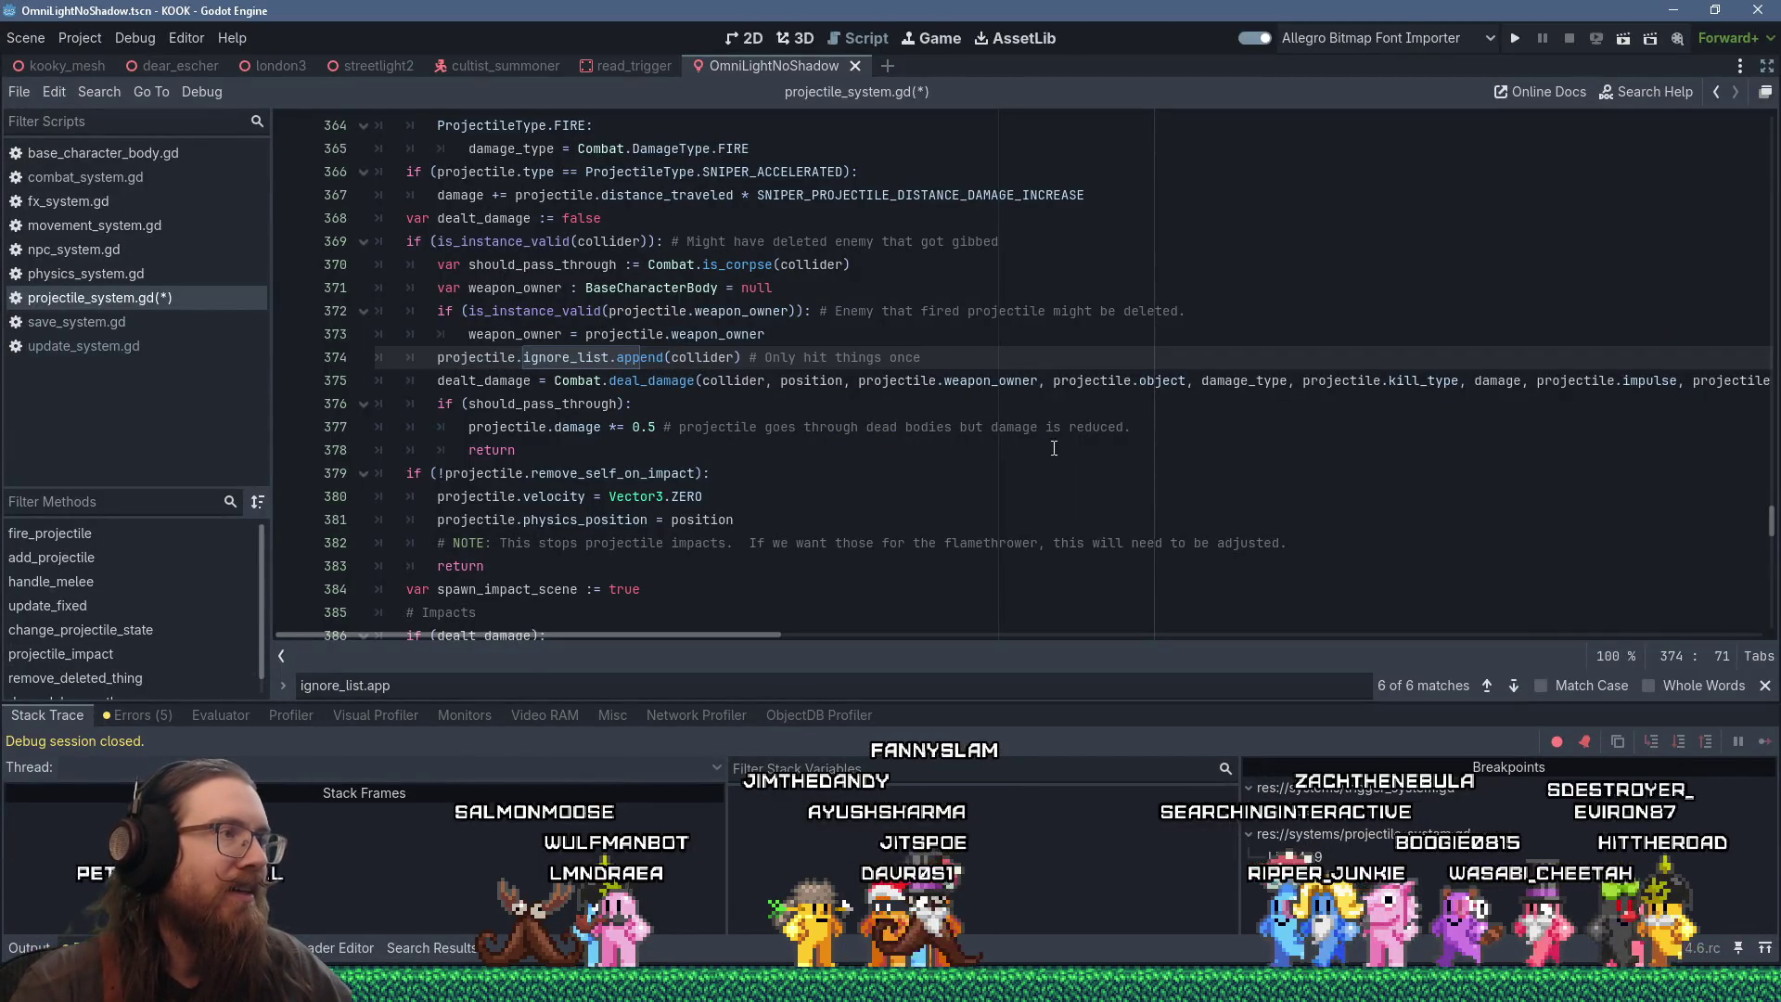
pyautogui.click(1518, 40)
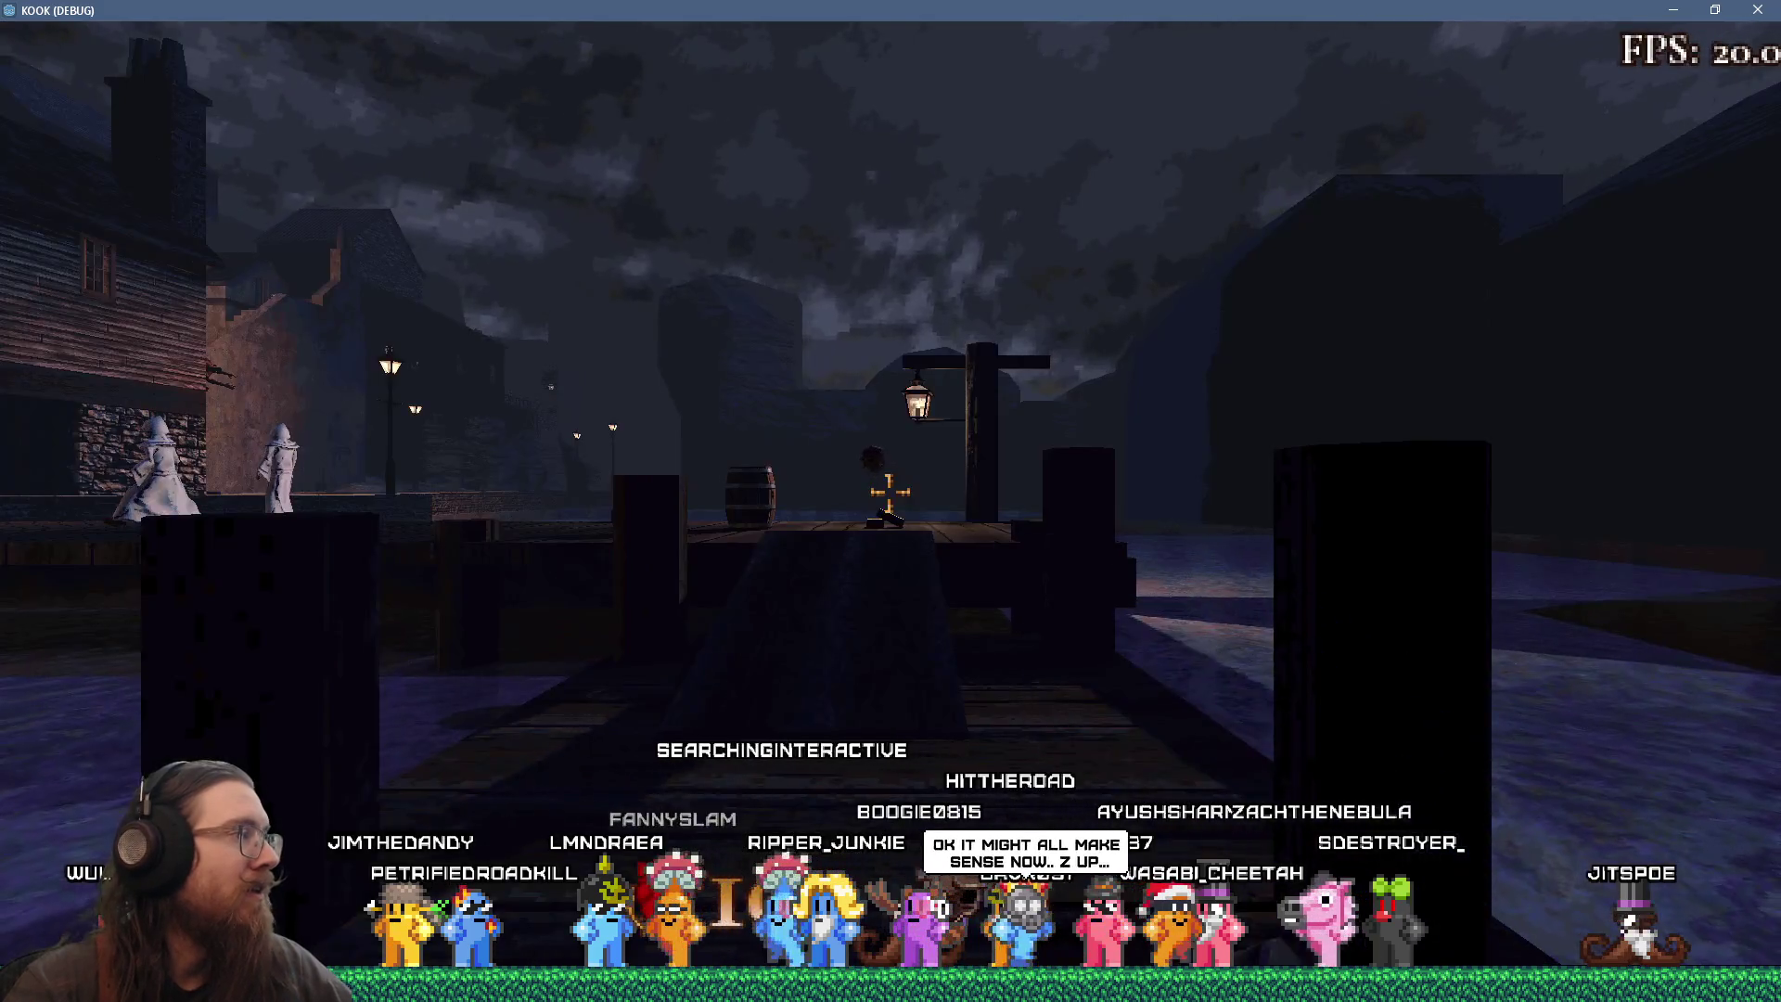
pyautogui.press('`')
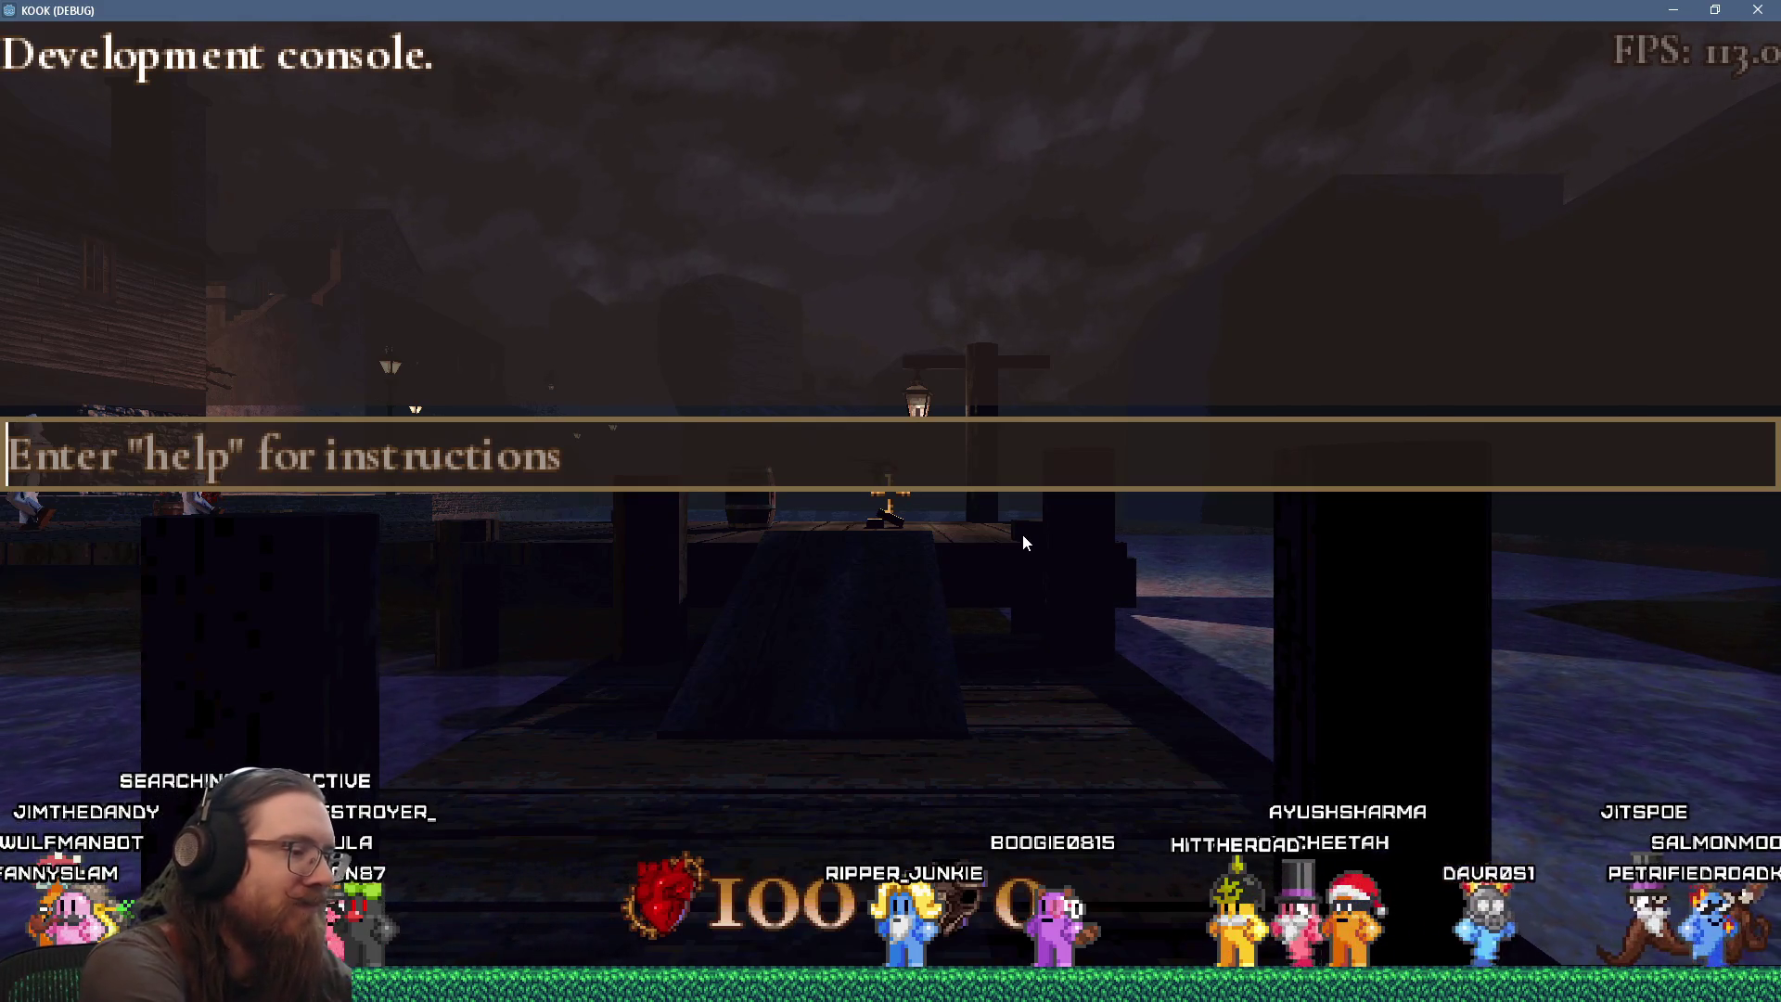
pyautogui.press('F9')
pyautogui.click(888, 497)
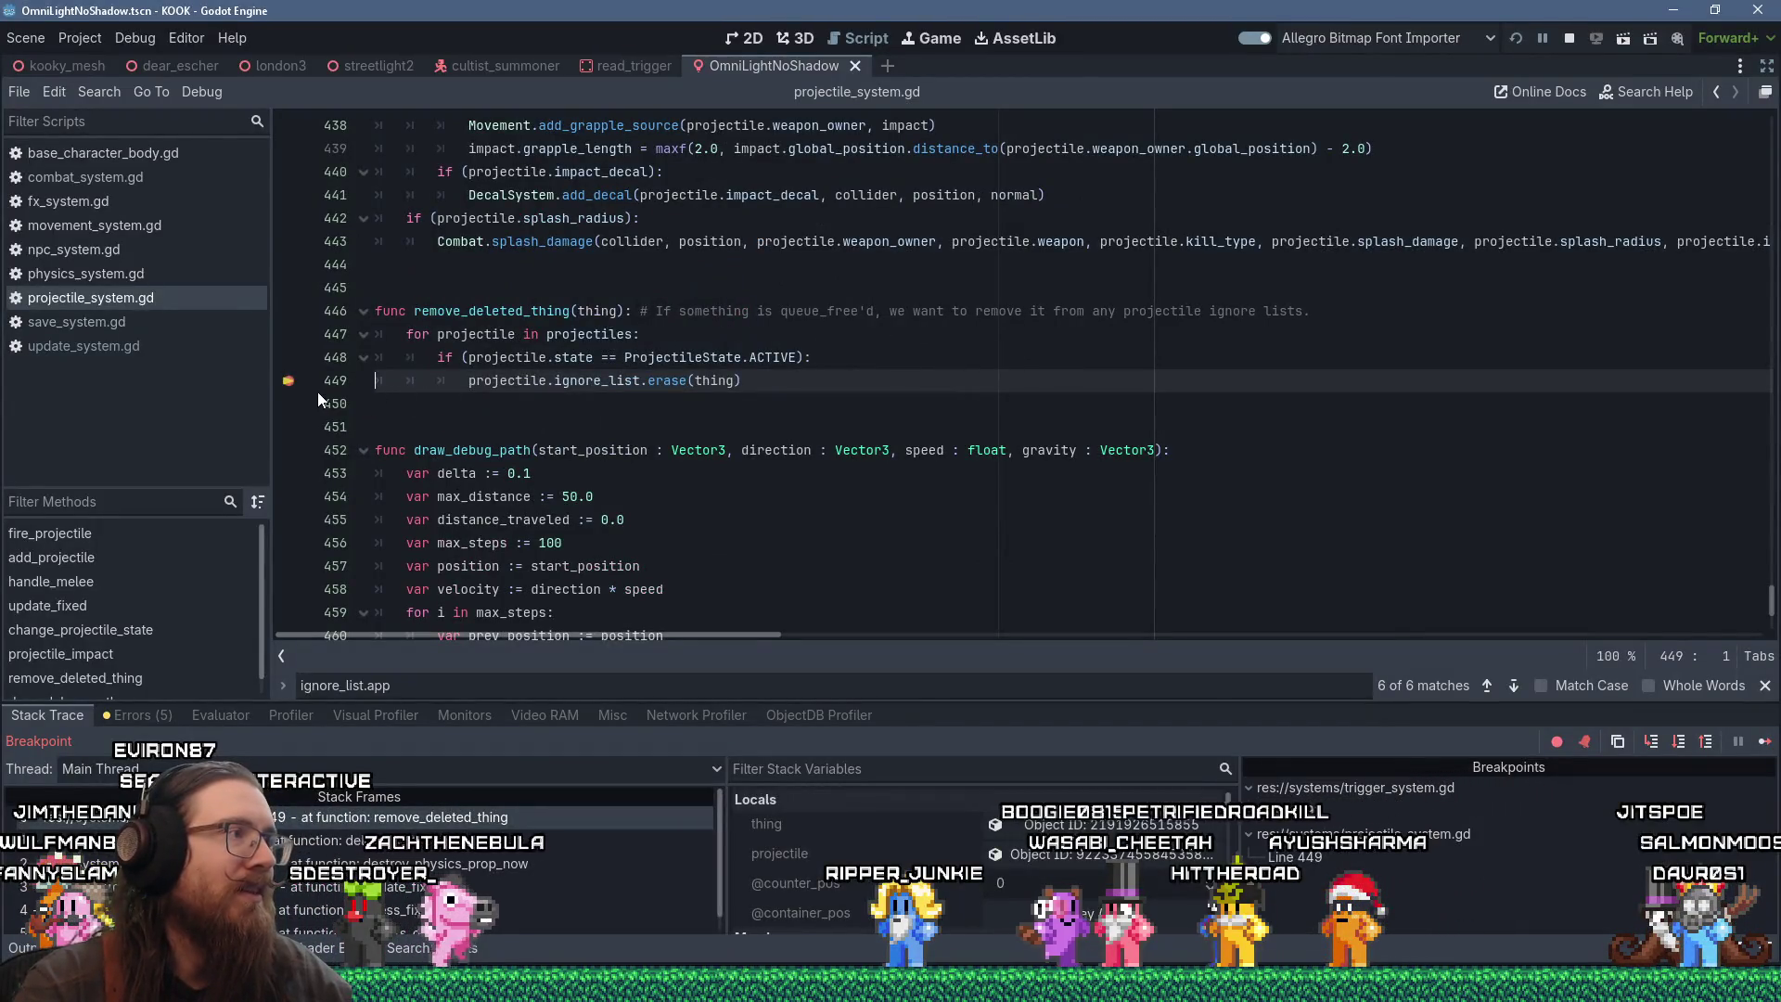
pyautogui.click(289, 383)
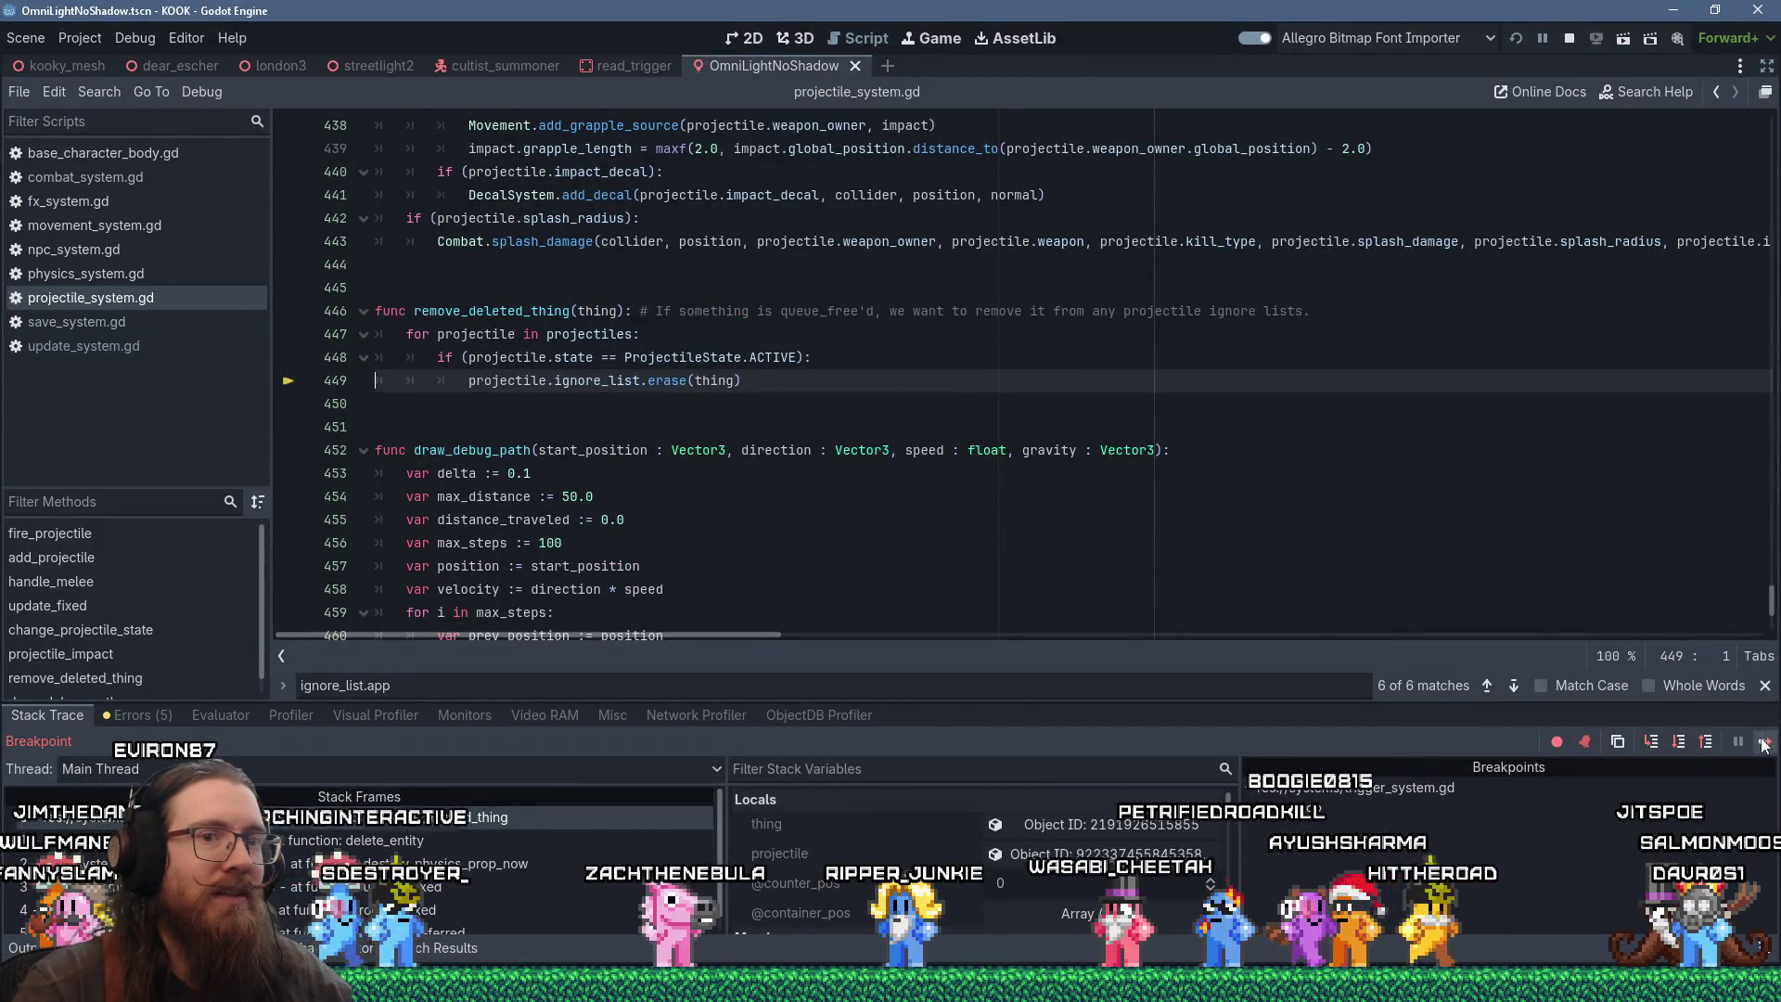